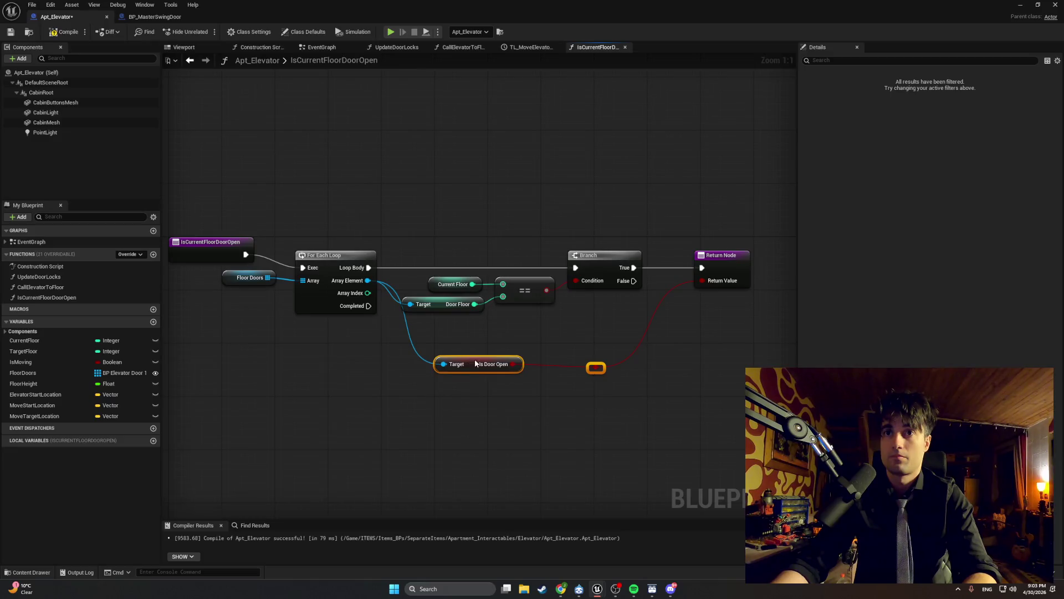
Step: Move the Is Door Open node and its reroute point up-left under the For Each Loop
mouse_move(456, 358)
mouse_down()
mouse_move(429, 348)
mouse_move(449, 349)
mouse_up()
click(493, 378)
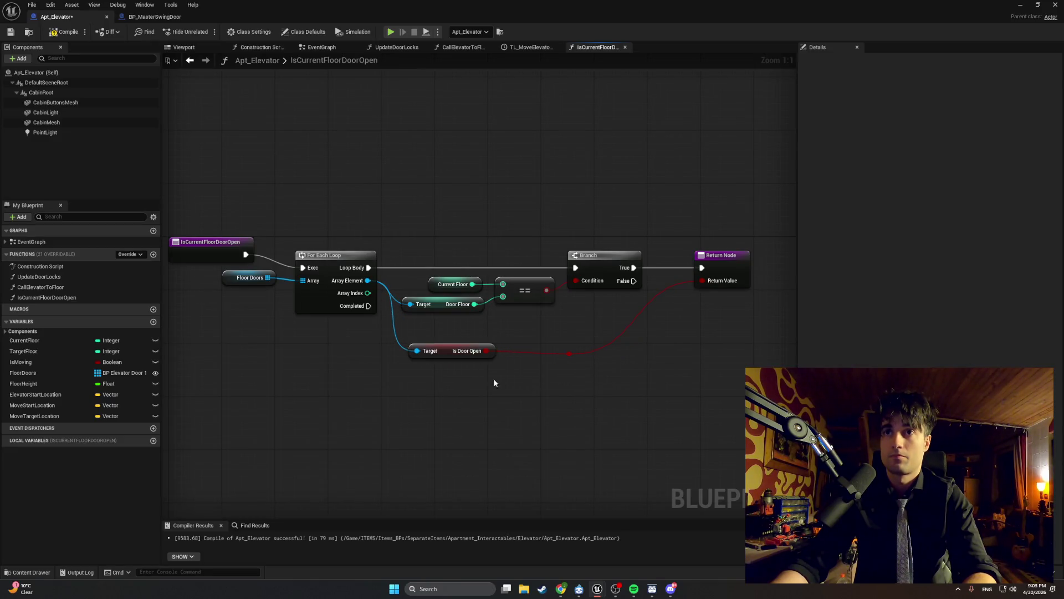
mouse_move(493, 378)
mouse_down()
mouse_move(516, 389)
mouse_move(502, 390)
mouse_up()
Step: Capture a screenshot of the graph and select the Return Node to inspect its details
key(super+shift+s)
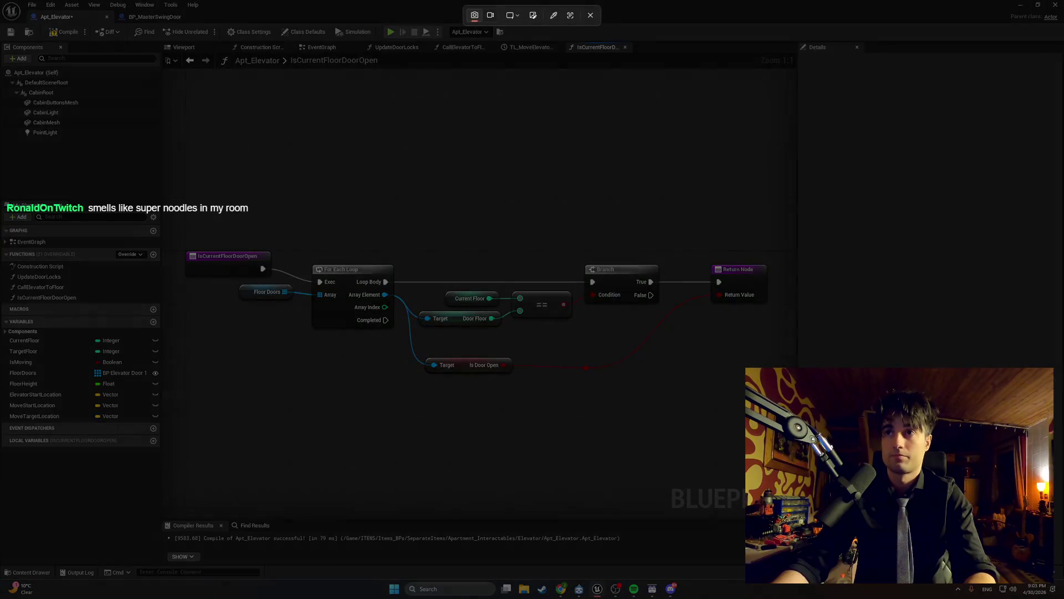
drag(769, 378, 171, 214)
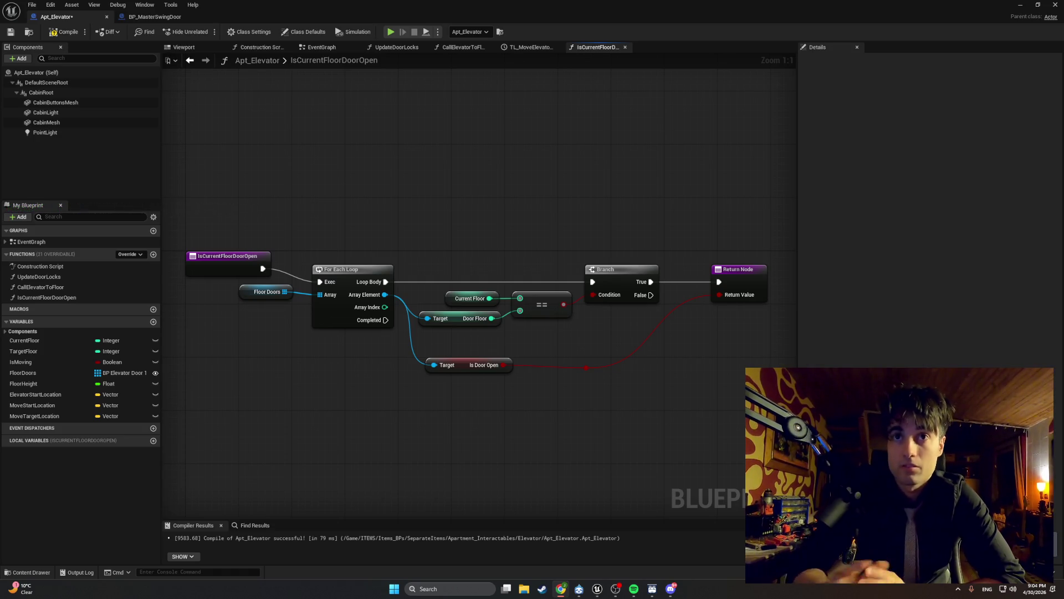
click(739, 271)
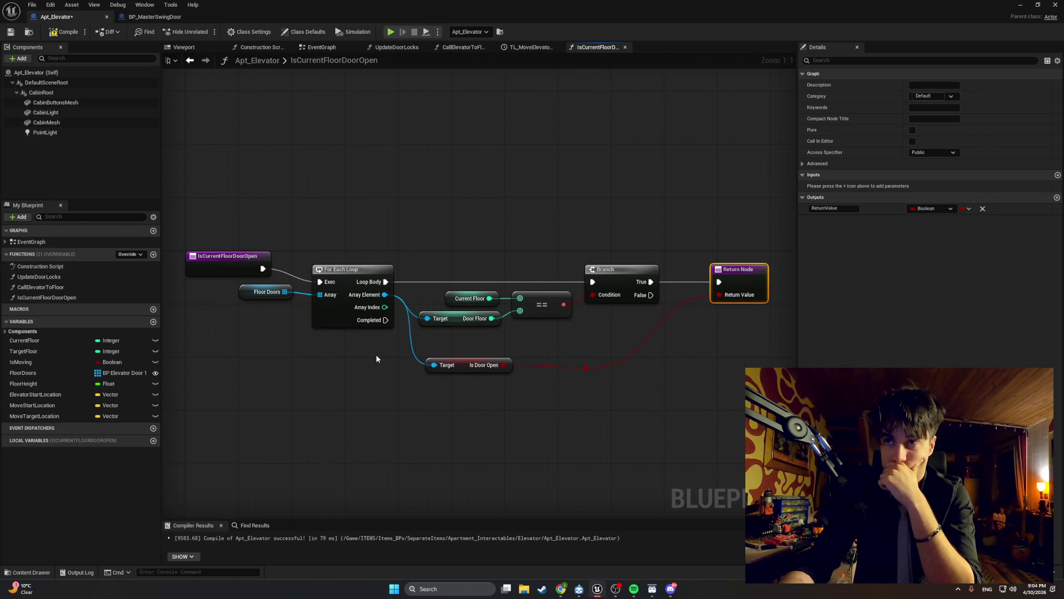
Step: Shift the comparison, Branch and Return nodes further right
mouse_move(682, 415)
mouse_down()
mouse_move(435, 357)
mouse_move(549, 357)
mouse_move(542, 350)
mouse_move(466, 377)
mouse_up()
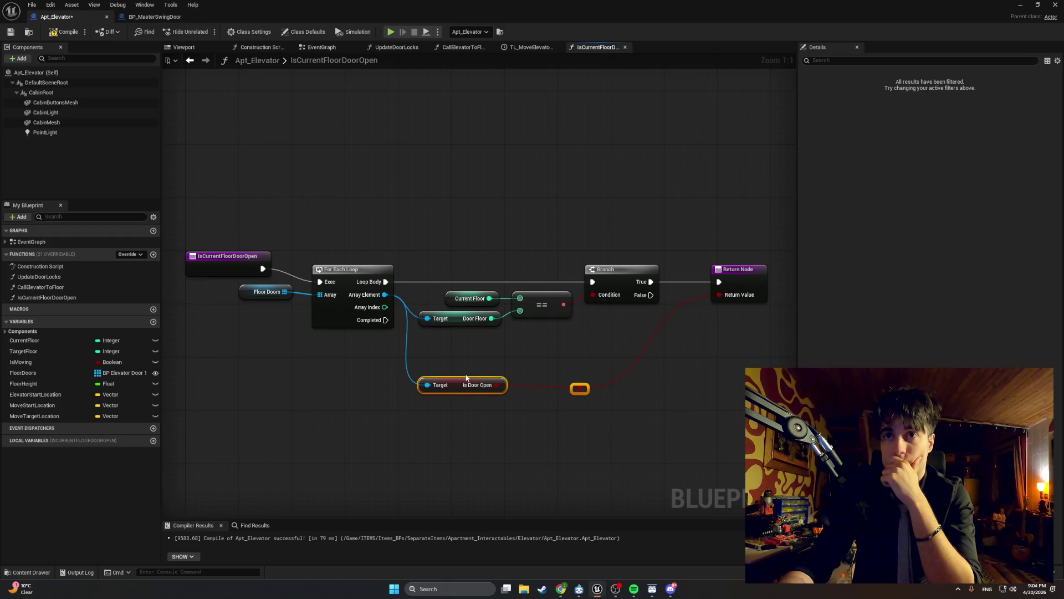
drag(623, 368, 363, 238)
mouse_move(498, 269)
mouse_down()
mouse_move(589, 272)
mouse_move(630, 259)
mouse_up()
Step: Raise Is Door Open and its red-wire reroute point up-right beneath the shifted nodes
drag(471, 407, 294, 367)
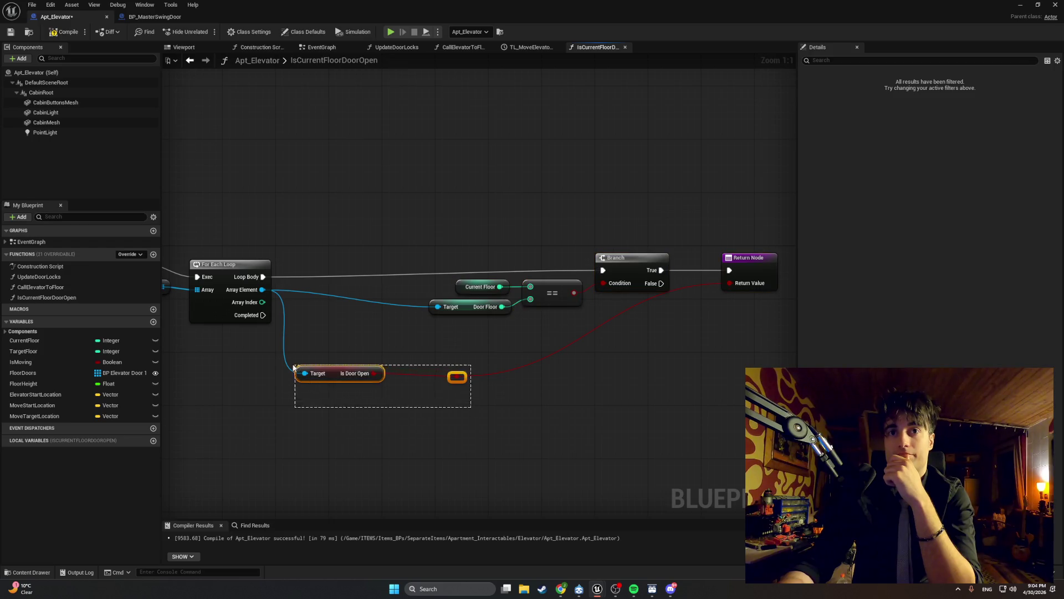
mouse_move(456, 377)
mouse_down()
mouse_move(593, 355)
mouse_move(614, 341)
mouse_up()
click(656, 359)
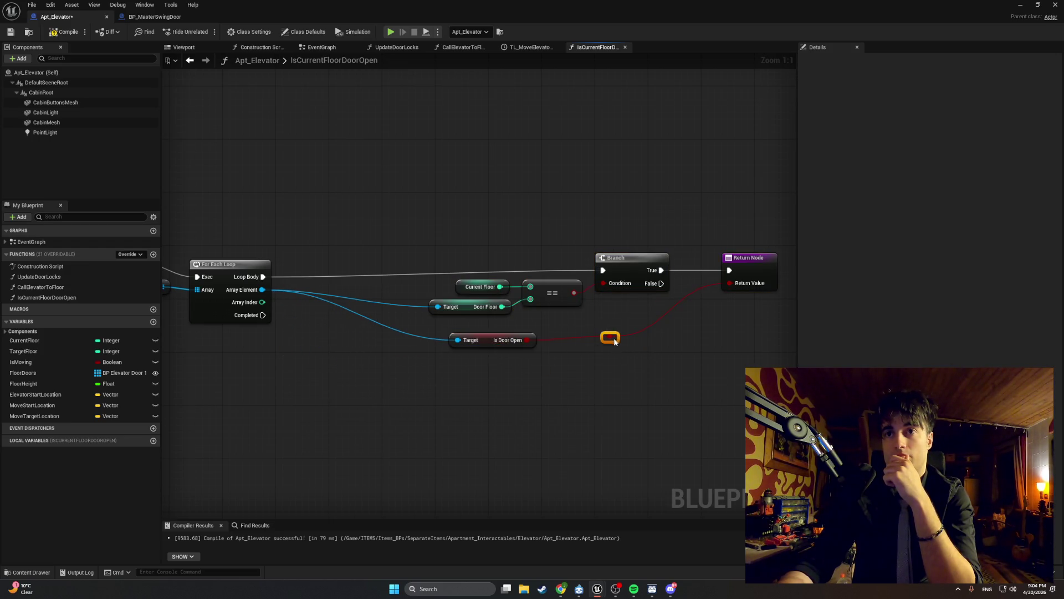
click(587, 365)
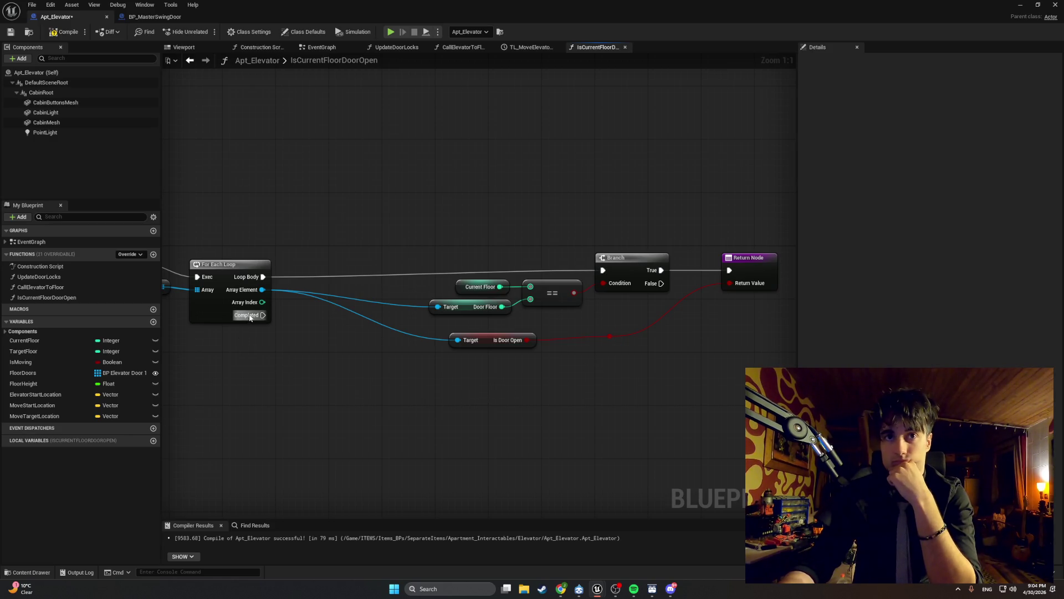
drag(249, 316, 394, 415)
Step: Wire a new Return Node to the loop's Completed output, place it below the loop, and compile
text(re)
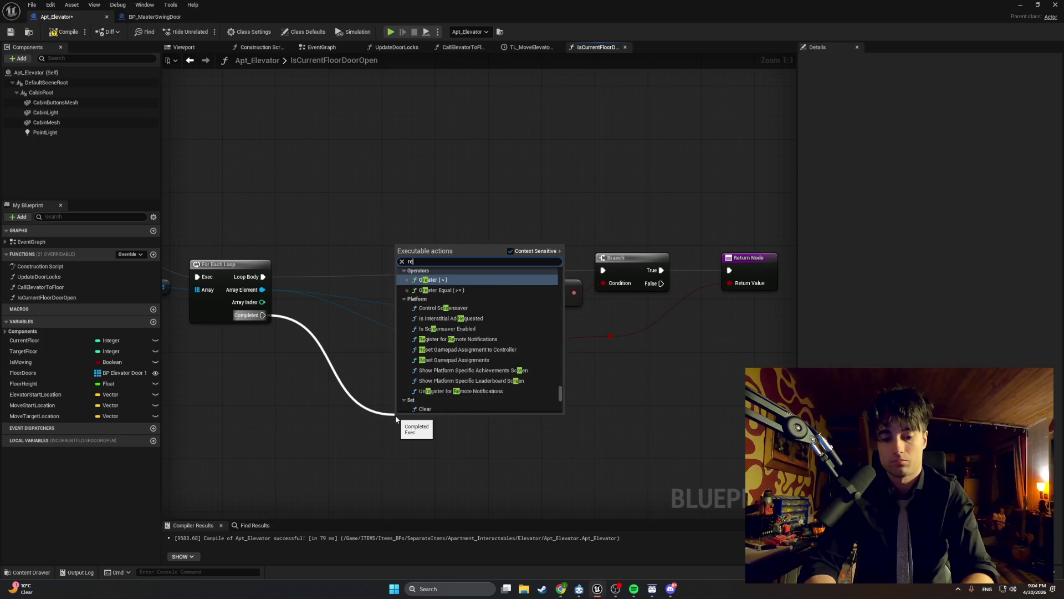
text(turn)
key(Return)
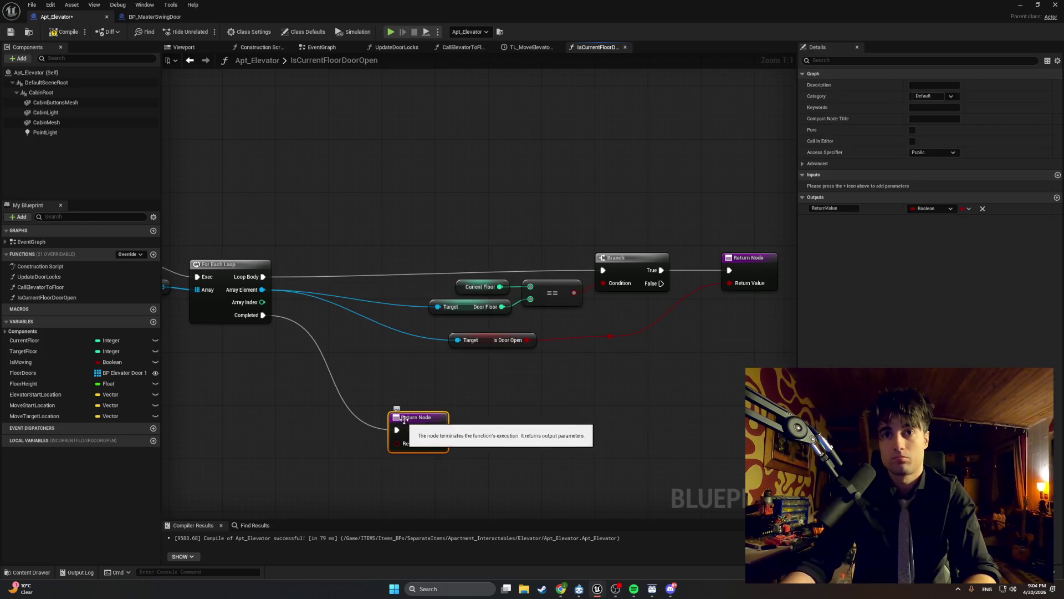
mouse_move(404, 420)
mouse_down()
mouse_move(404, 379)
mouse_move(384, 380)
mouse_move(361, 357)
mouse_up()
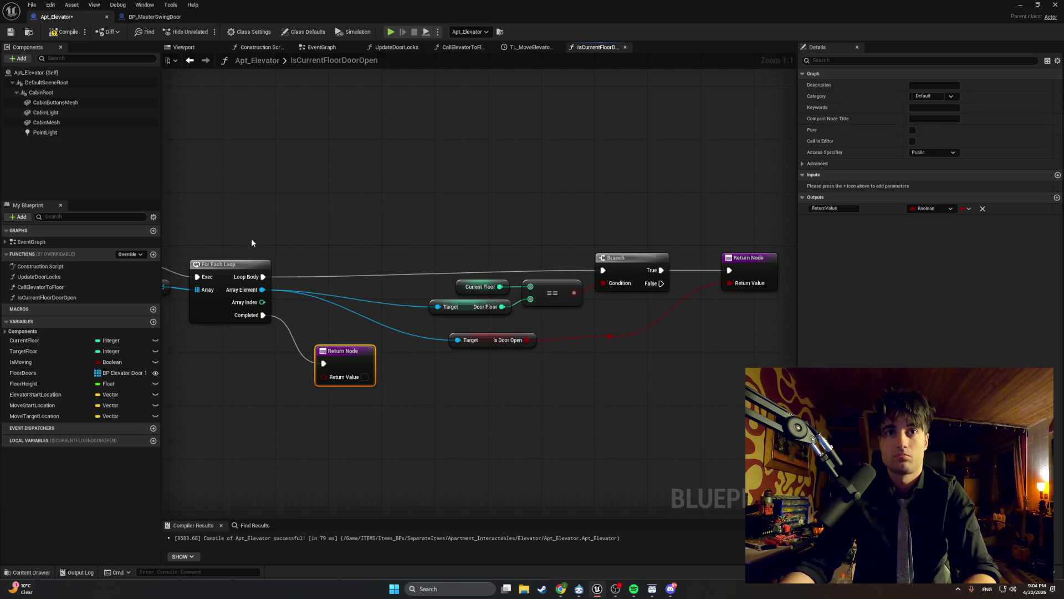
click(62, 32)
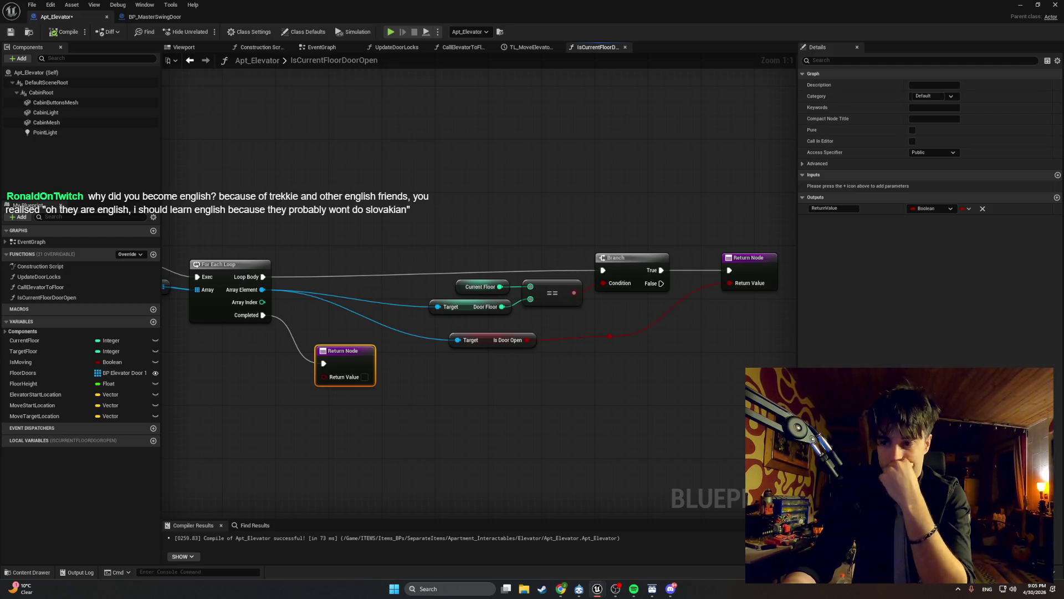
Step: Move the Branch, compare and Return nodes left and add a reroute on the Loop Body wire
scroll(499, 429, down, 1)
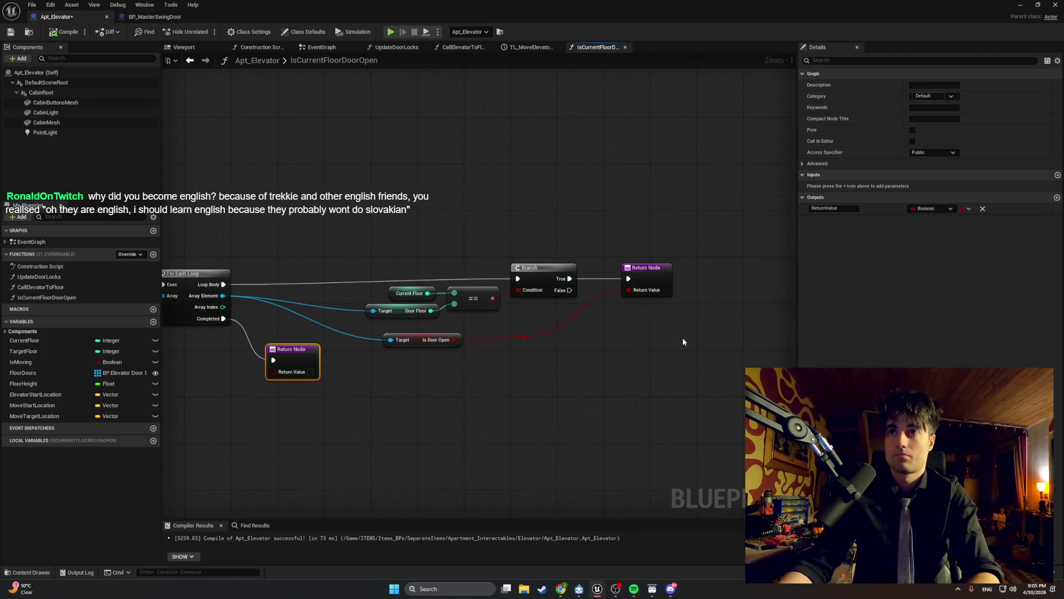
drag(682, 342, 380, 216)
drag(538, 267, 418, 257)
double_click(239, 278)
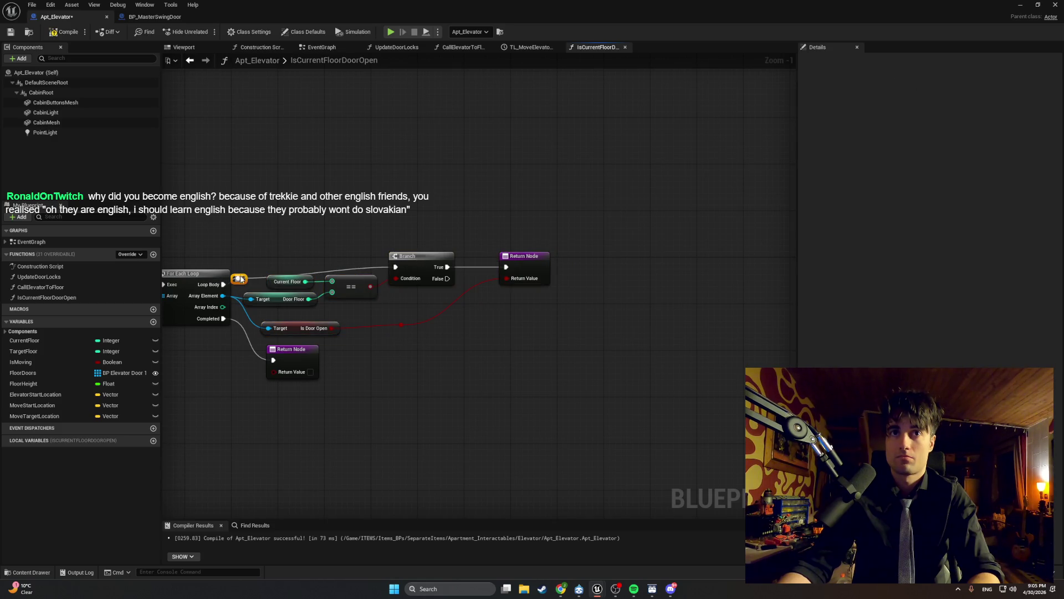
drag(241, 279, 263, 270)
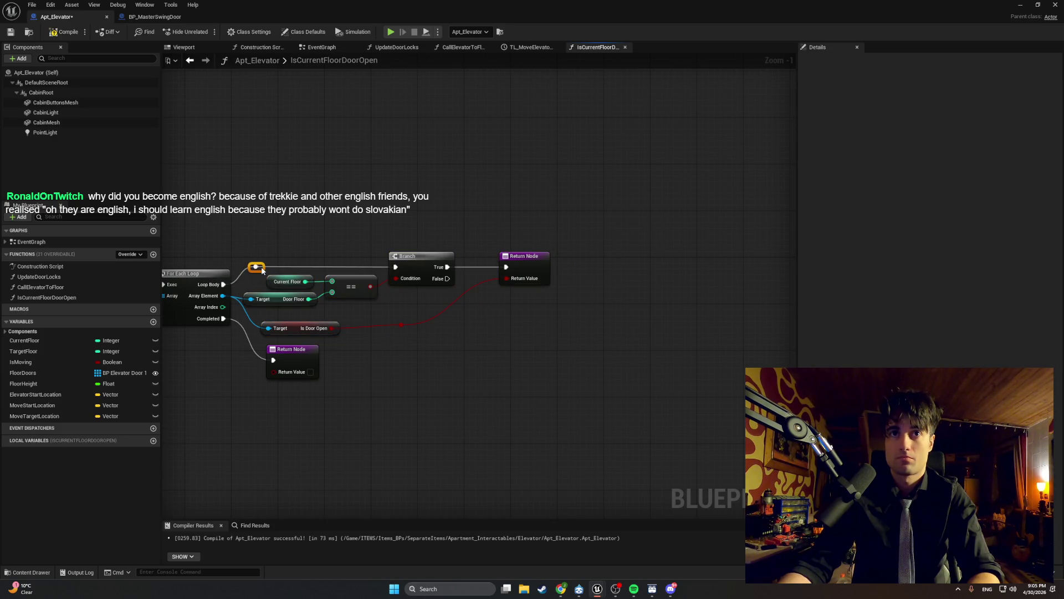
Step: Nudge Is Door Open, its red-wire reroute and the lower Return Node into a compact layout
mouse_move(381, 316)
mouse_down()
mouse_move(424, 310)
mouse_move(285, 274)
mouse_move(338, 281)
mouse_up()
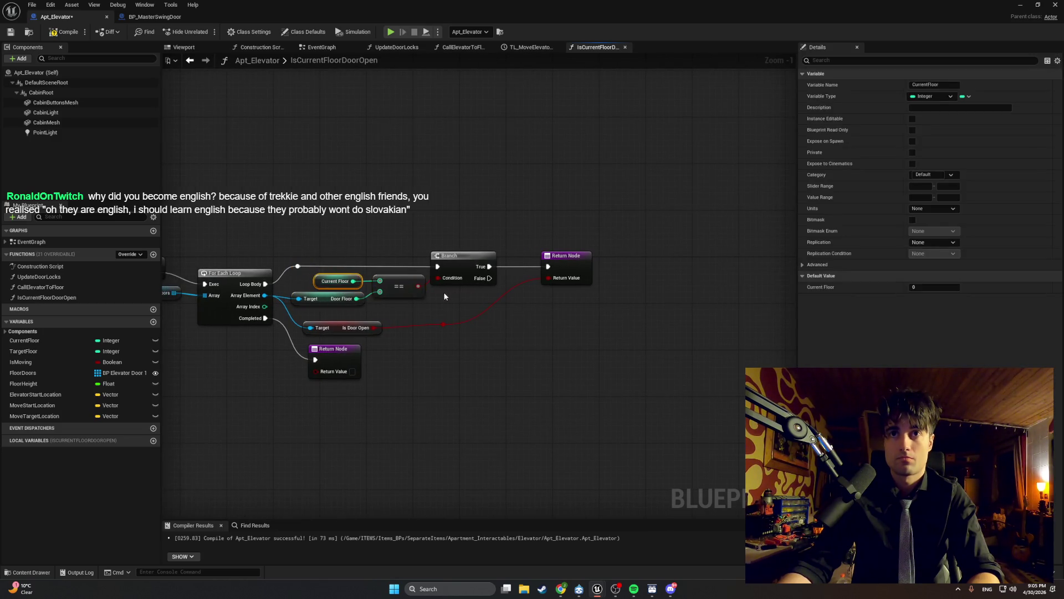
drag(443, 295, 541, 309)
drag(428, 340, 427, 335)
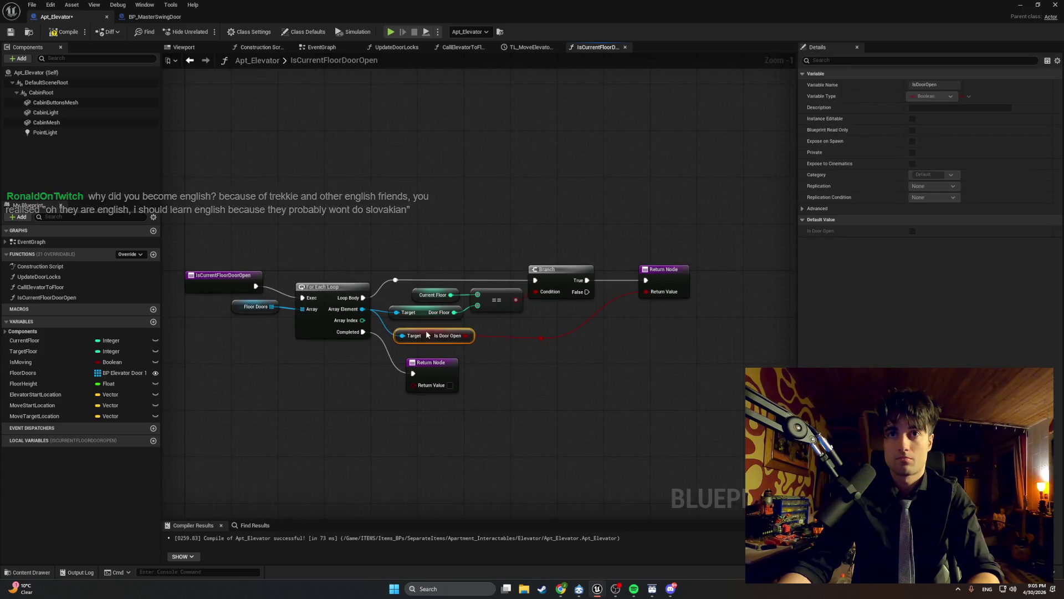
drag(545, 339, 531, 336)
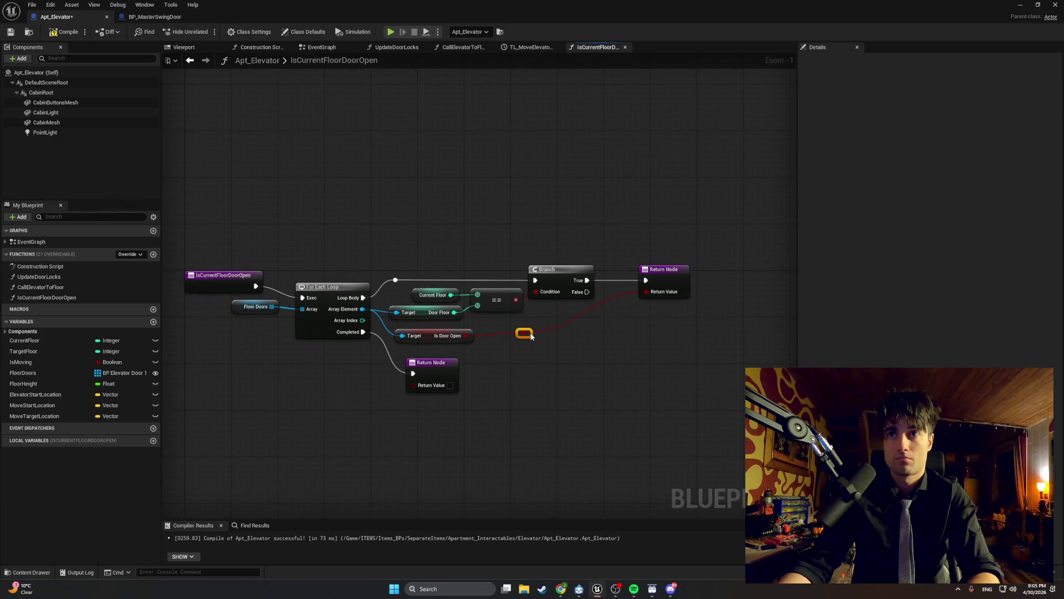
drag(444, 362, 443, 357)
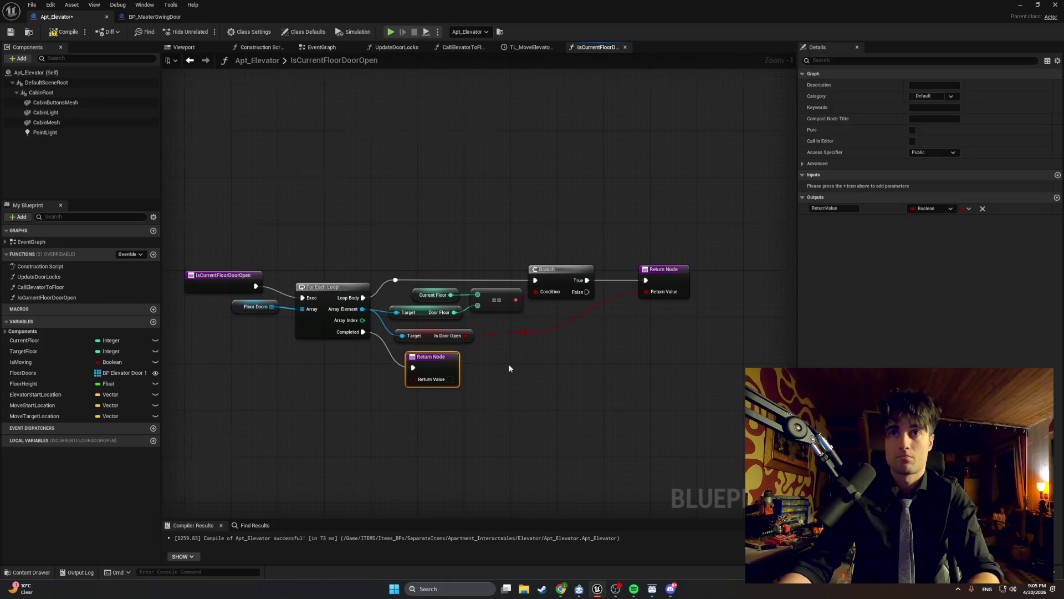
scroll(509, 368, up, 1)
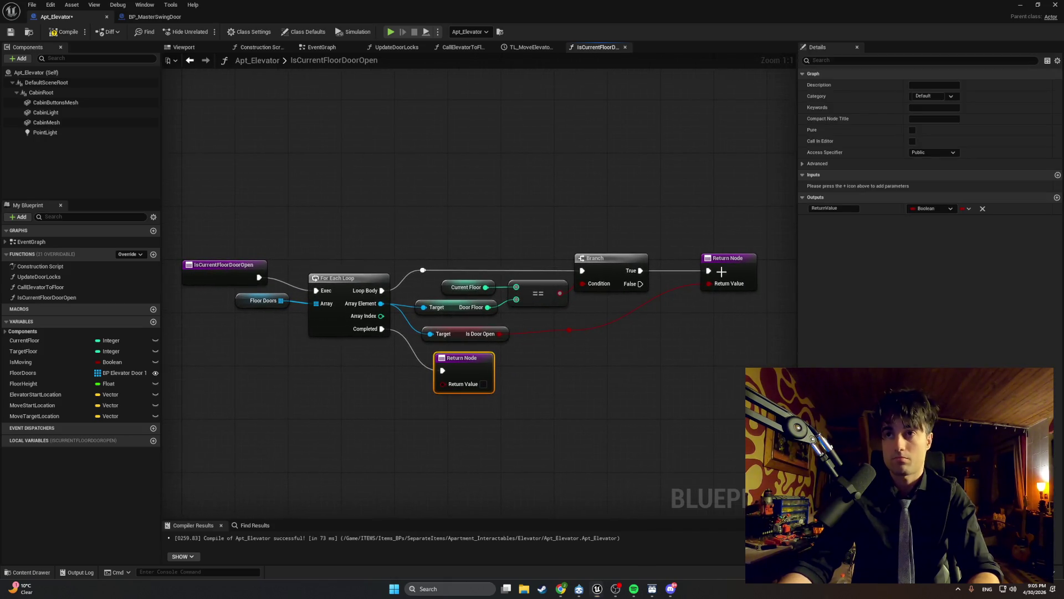
Step: Capture a screenshot of the tidied graph and switch to the web browser
key(super+shift+s)
mouse_move(772, 226)
mouse_down()
mouse_move(420, 353)
mouse_move(172, 410)
mouse_up()
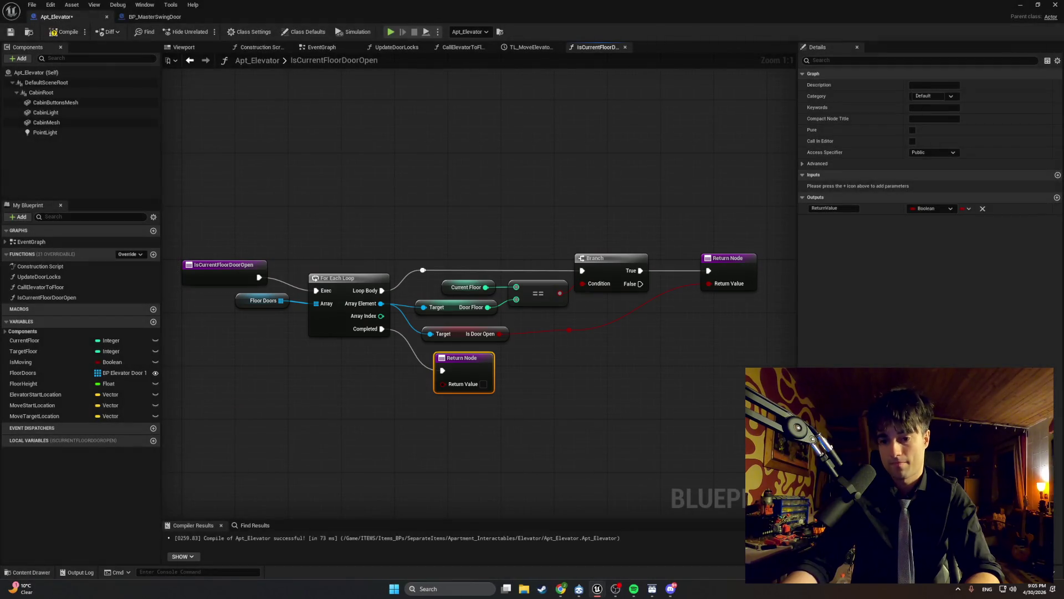
key(alt+Tab)
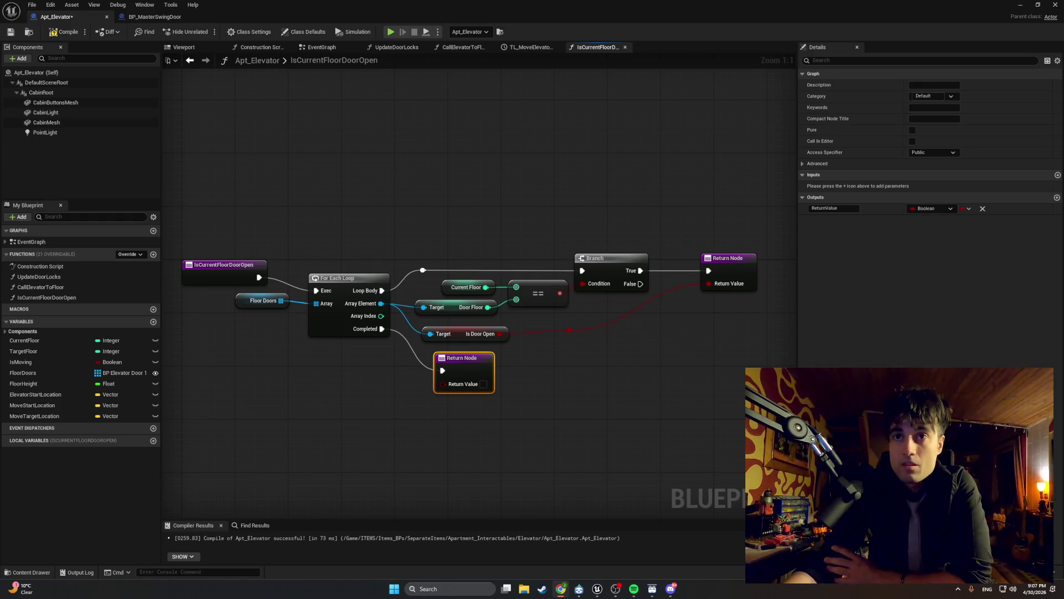
scroll(610, 426, down, 2)
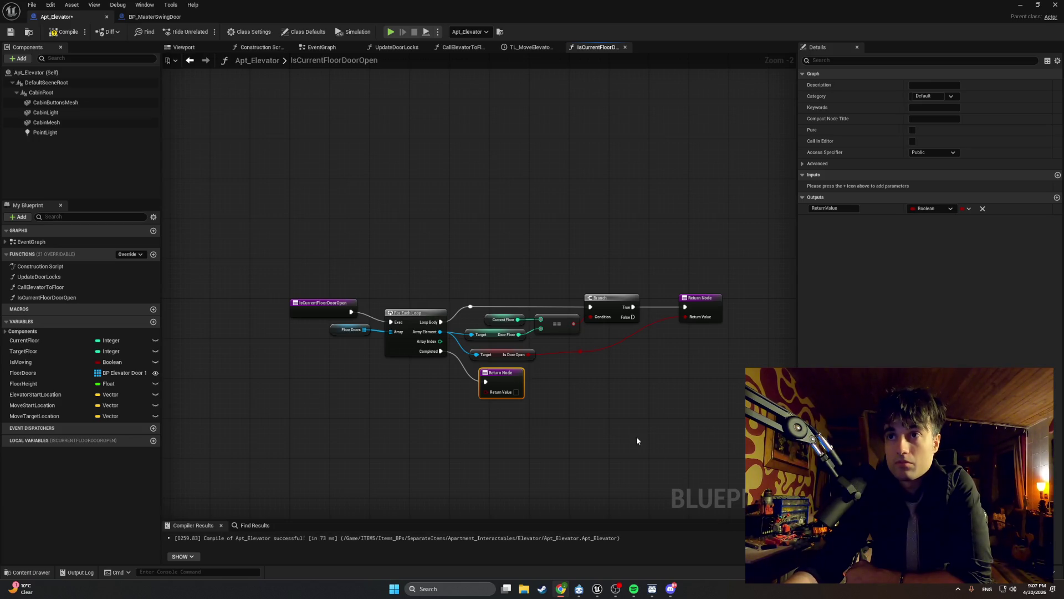
scroll(597, 389, up, 2)
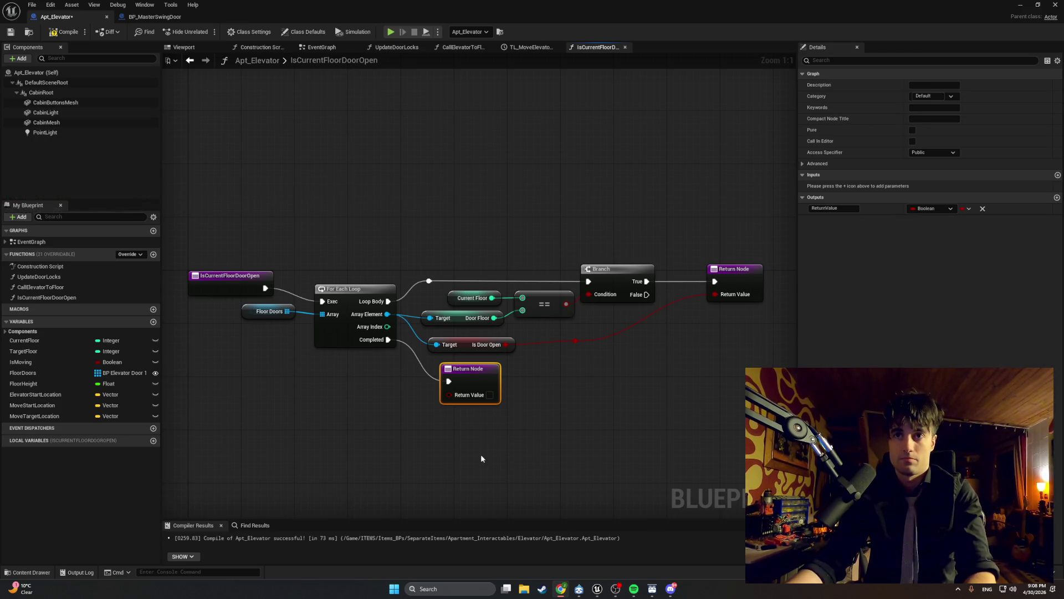
click(591, 390)
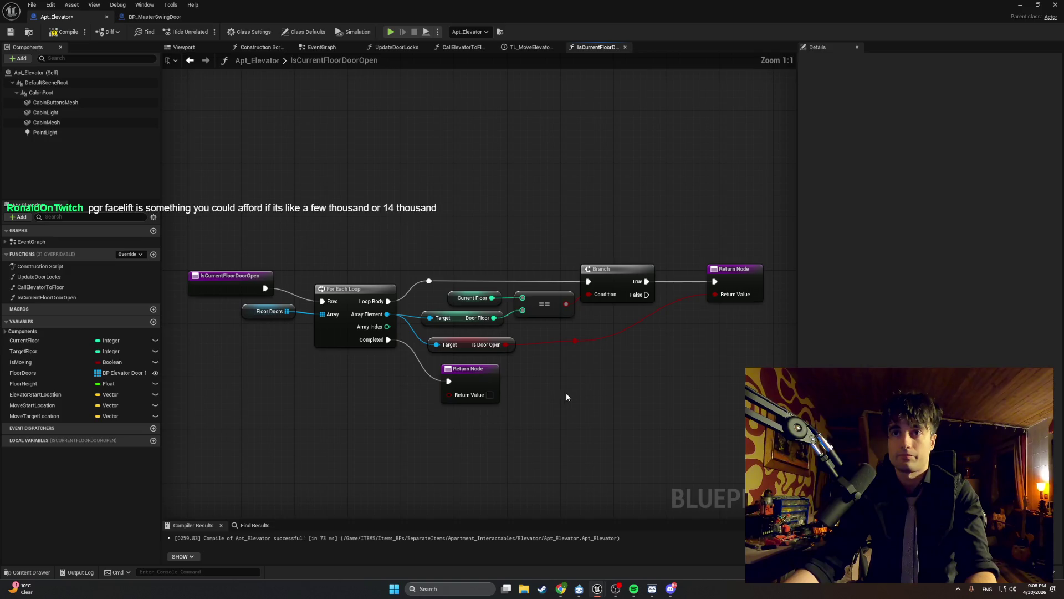
mouse_move(571, 387)
mouse_down()
mouse_move(482, 385)
mouse_move(576, 373)
mouse_up()
key(super+shift+s)
drag(458, 277, 173, 221)
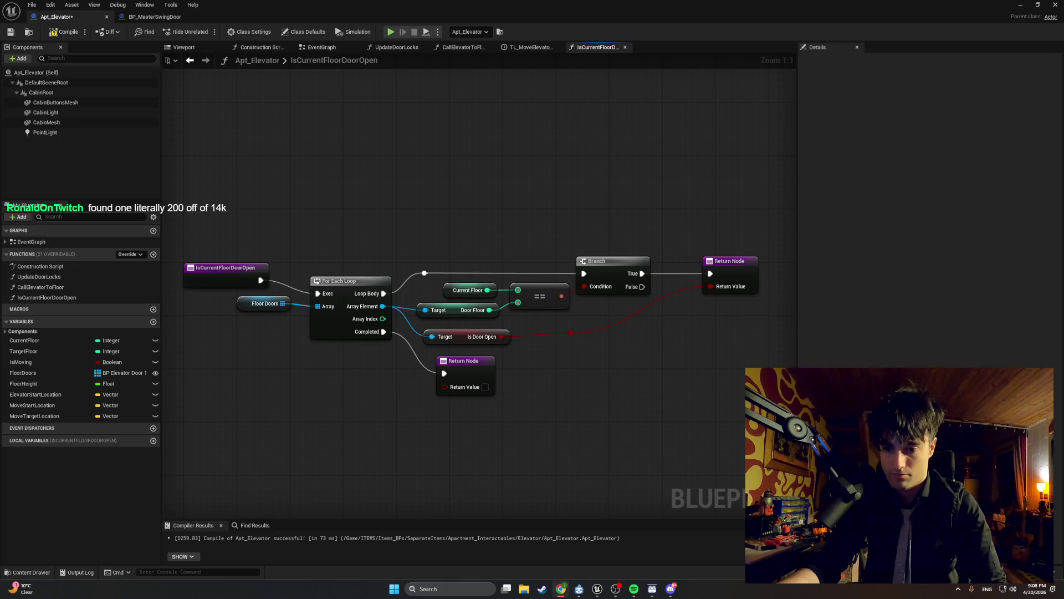
drag(552, 320, 609, 351)
key(Delete)
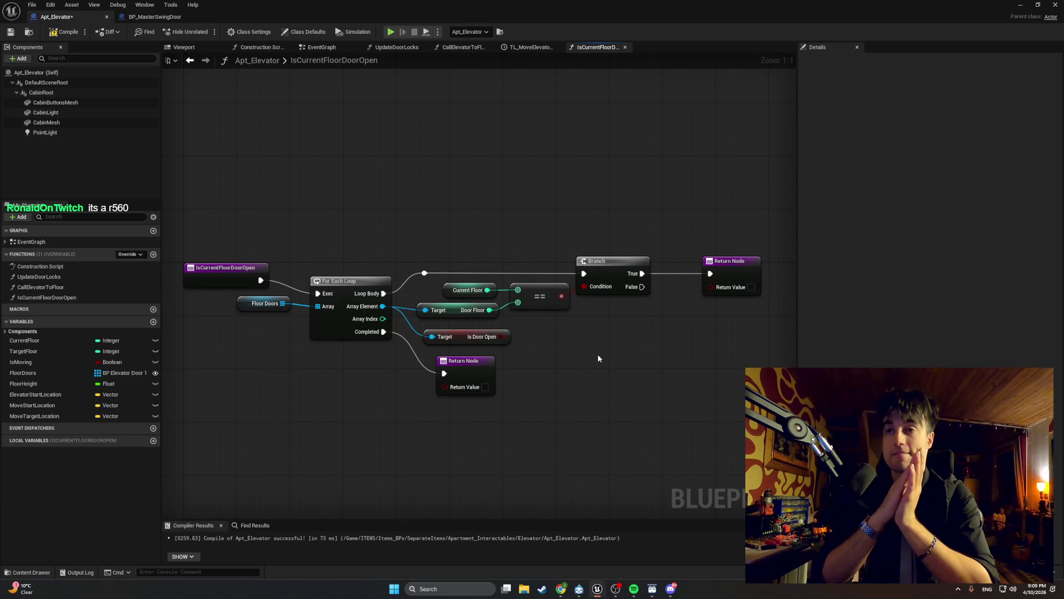
drag(601, 349, 443, 337)
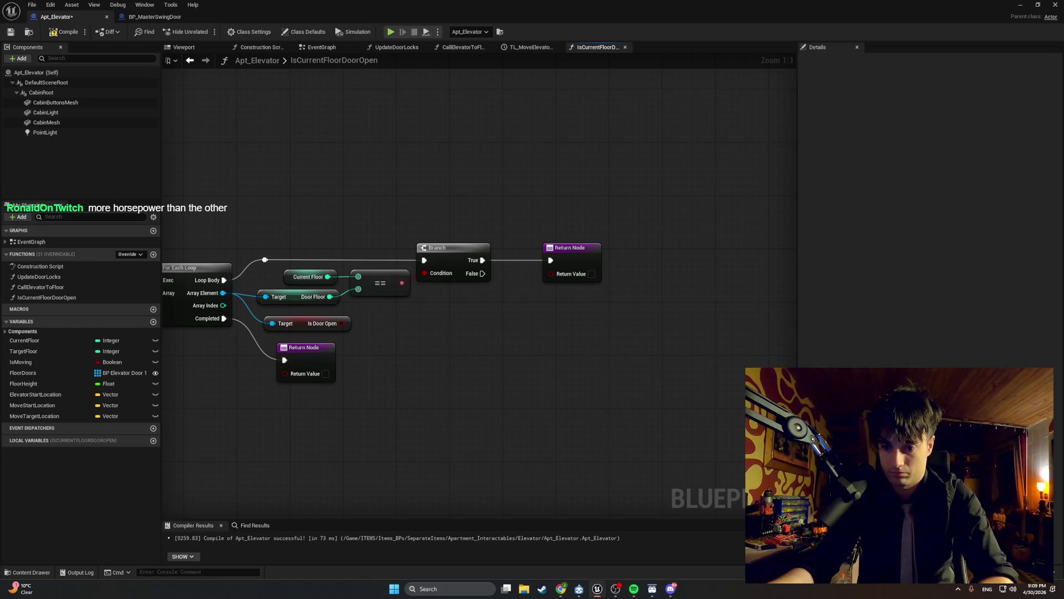
key(alt+Tab)
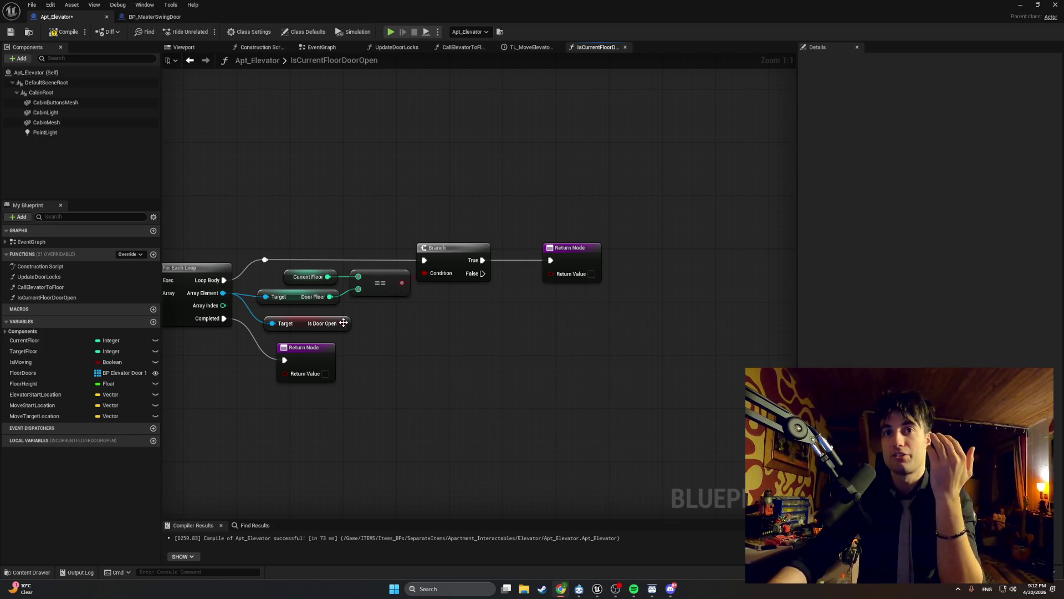
Step: Connect Is Door Open to the loop Return Node's Return Value via a repositioned reroute point
drag(342, 323, 550, 273)
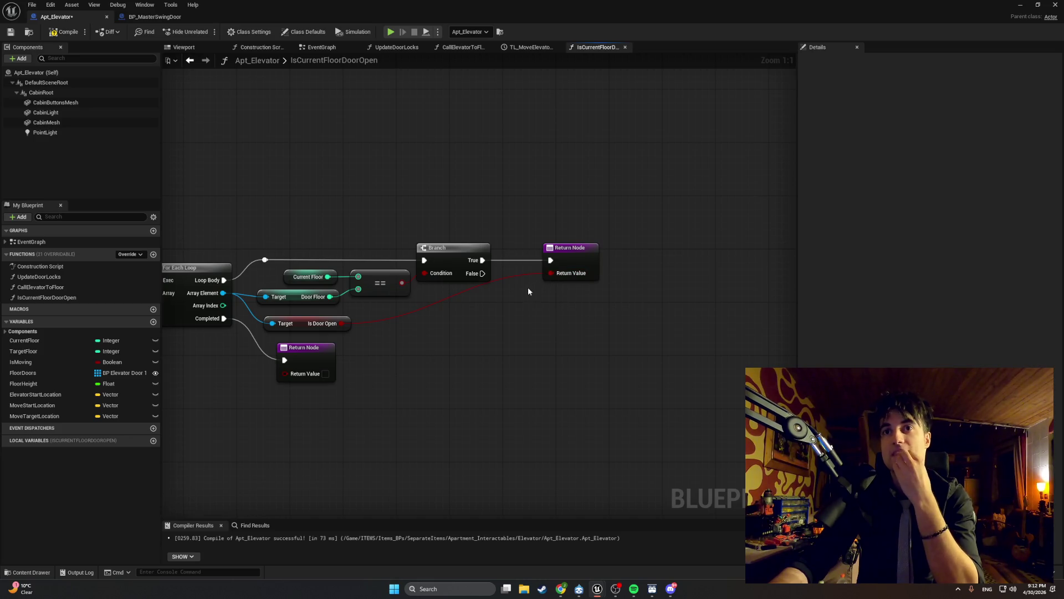
double_click(441, 304)
drag(441, 305, 475, 334)
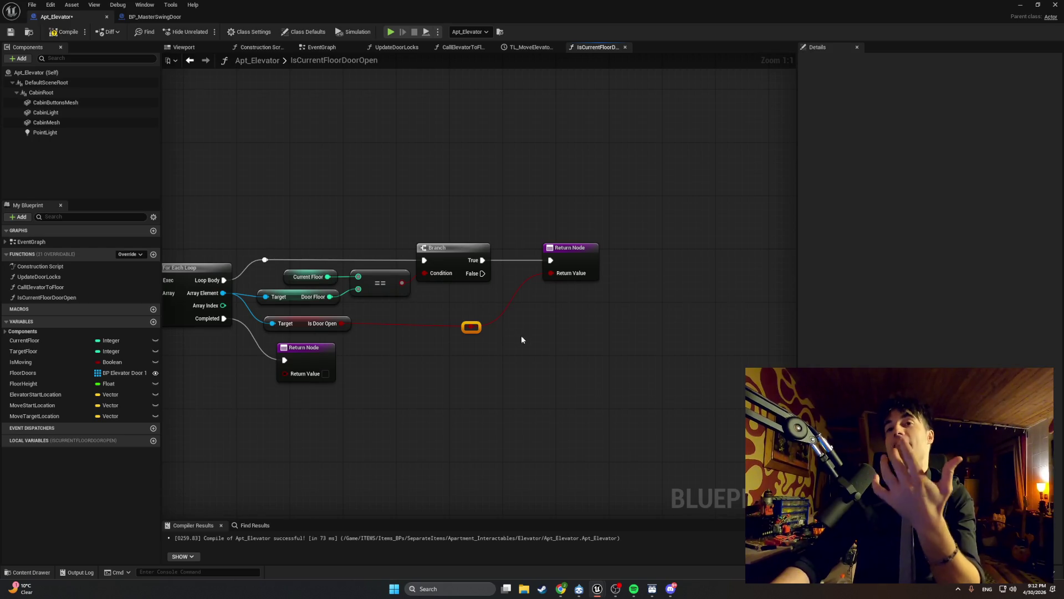
drag(502, 338, 573, 340)
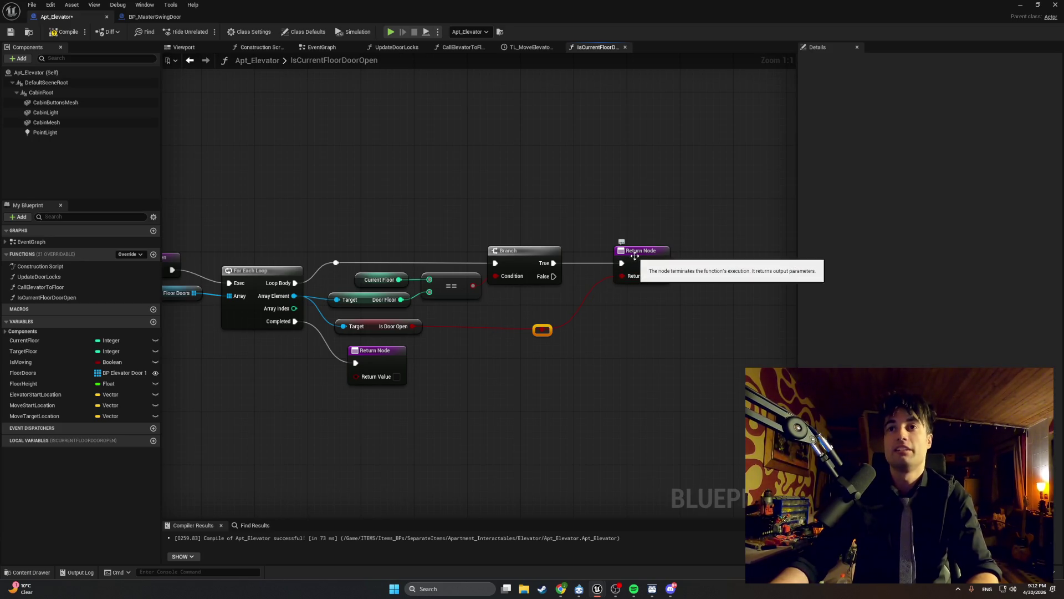
Step: Place the upper Return Node beside the Branch node's True output and compile Apt_Elevator
drag(634, 256, 641, 309)
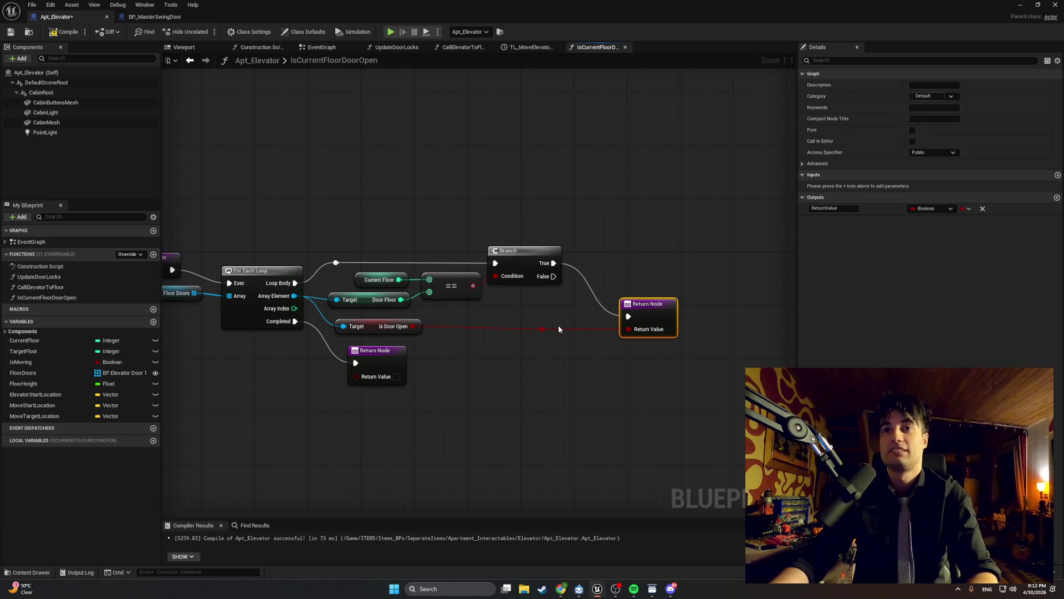
mouse_move(709, 431)
mouse_down()
mouse_move(596, 334)
mouse_move(208, 191)
mouse_up()
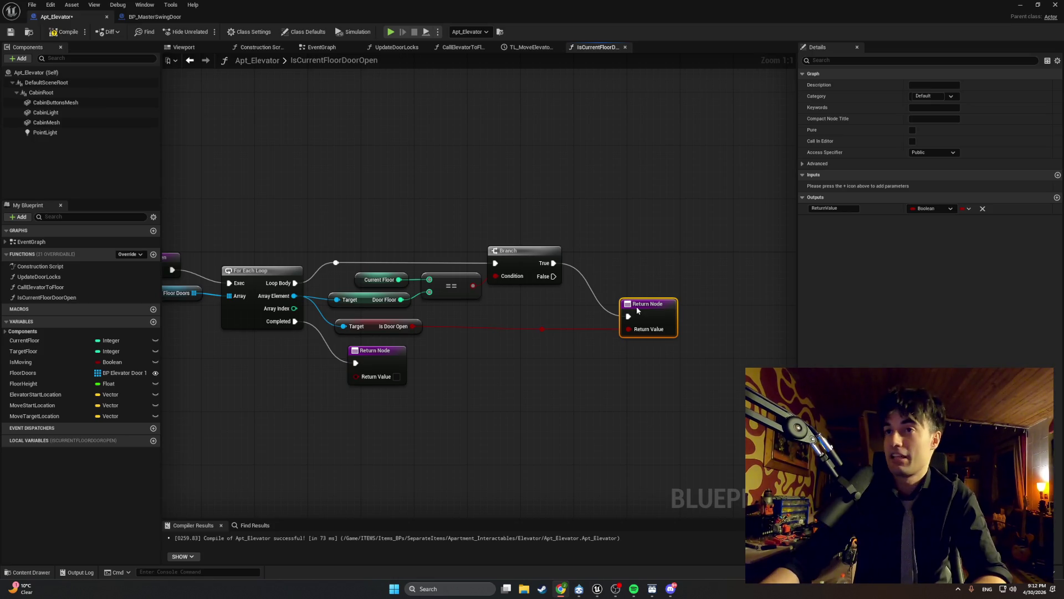
mouse_move(654, 303)
mouse_down()
mouse_move(639, 249)
mouse_move(635, 303)
mouse_move(626, 250)
mouse_up()
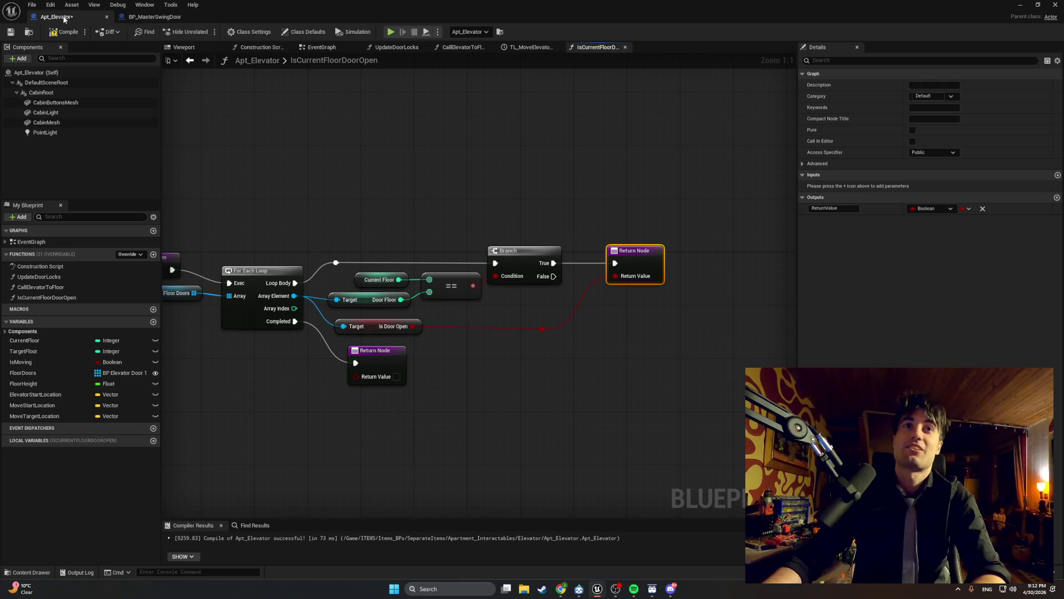
click(64, 32)
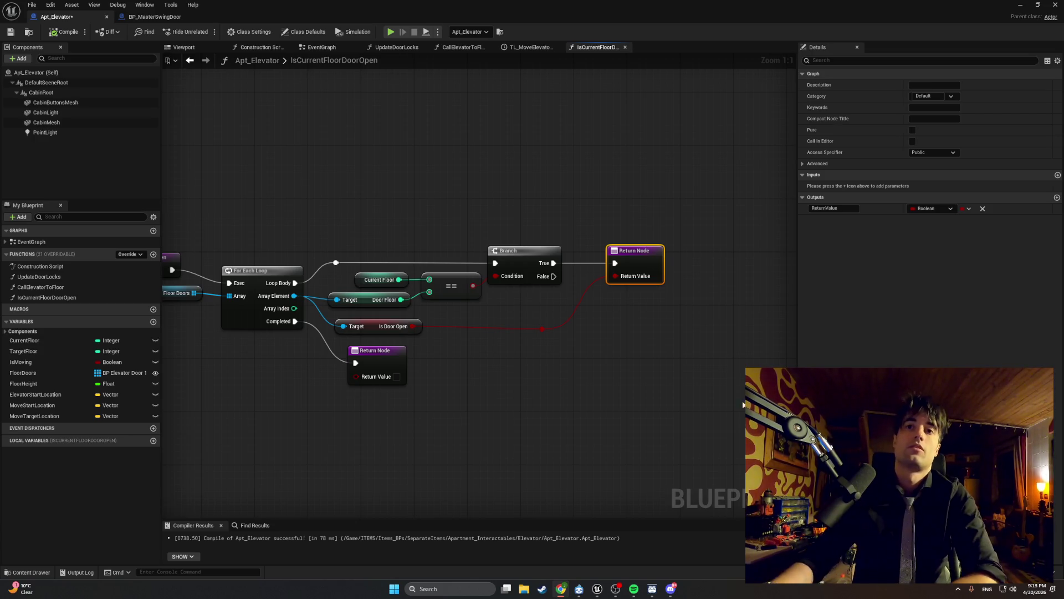
Step: Align the upper Return Node level with the Branch's True output
drag(742, 405, 238, 158)
drag(648, 242, 485, 240)
mouse_move(543, 270)
mouse_down()
mouse_move(543, 325)
mouse_move(541, 256)
mouse_up()
mouse_move(541, 321)
mouse_down()
mouse_move(530, 246)
mouse_move(528, 317)
mouse_move(524, 257)
mouse_up()
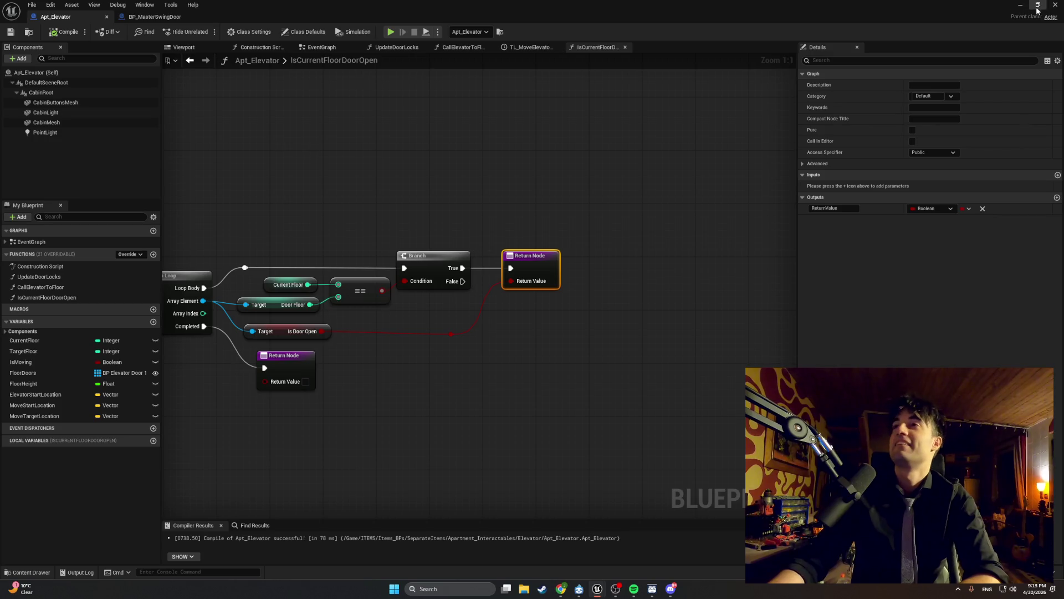
Step: Check the elevator in the level and Content Drawer, then return to Apt_Elevator's CallElevatorToFloor graph
click(1019, 4)
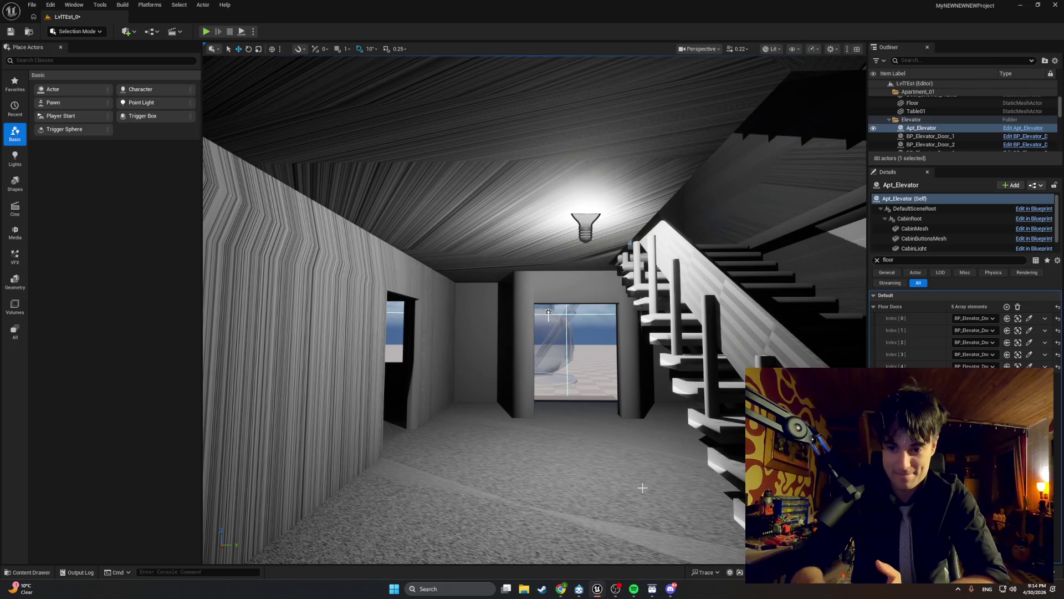
key(ctrl+space)
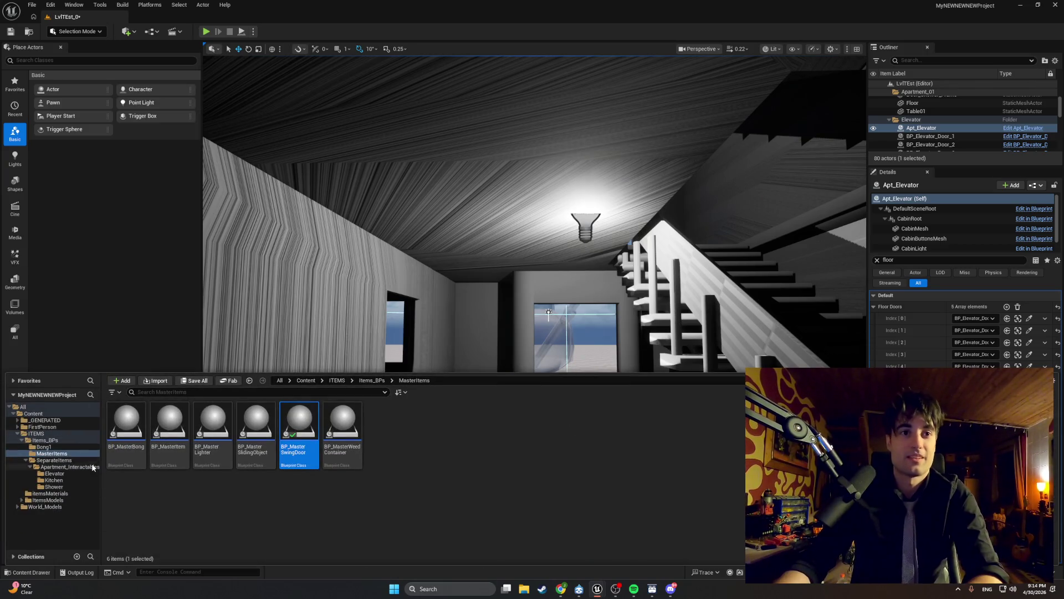
click(598, 592)
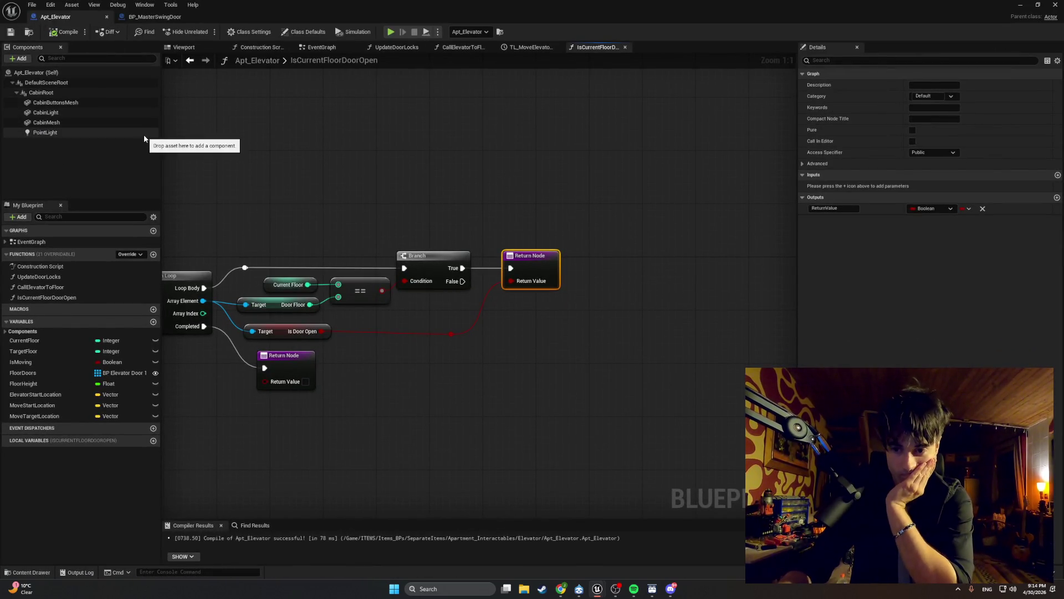
click(463, 47)
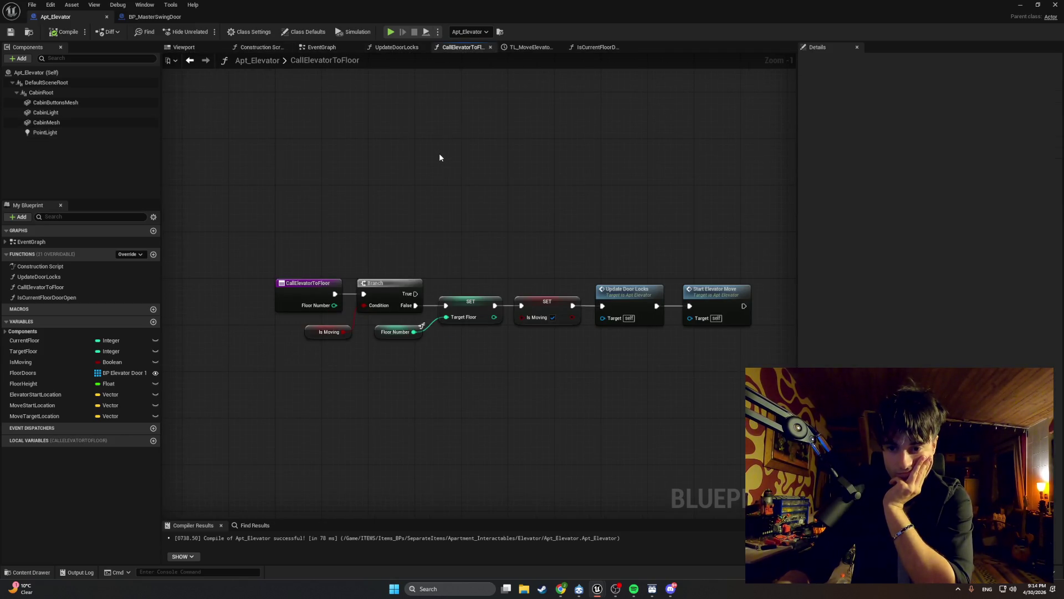
Step: Move the SET, Update Door Locks, Start Elevator Move nodes and Floor Number getter right
drag(444, 187, 371, 202)
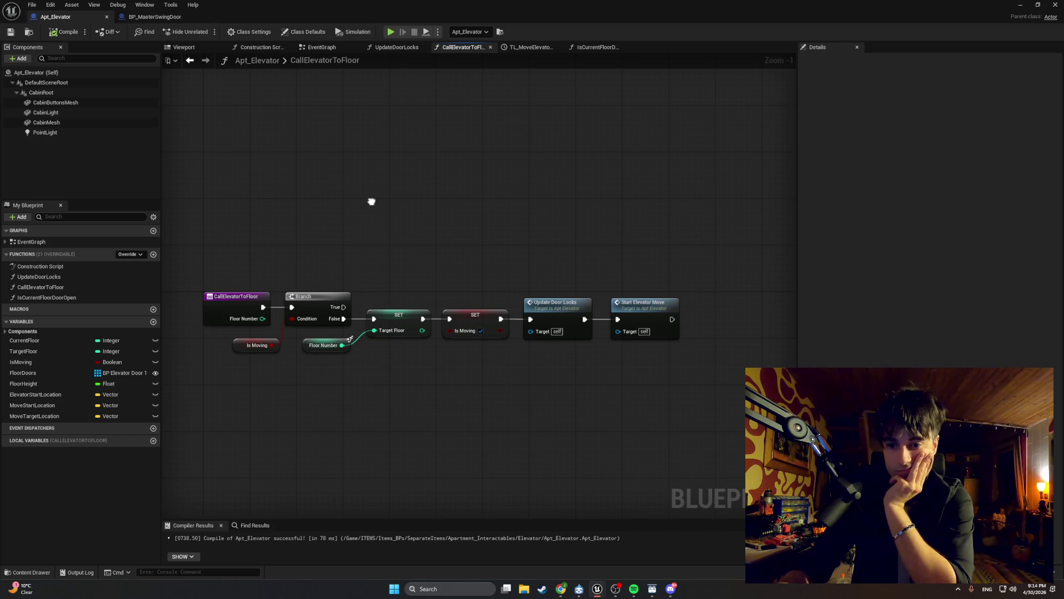
drag(371, 201, 367, 201)
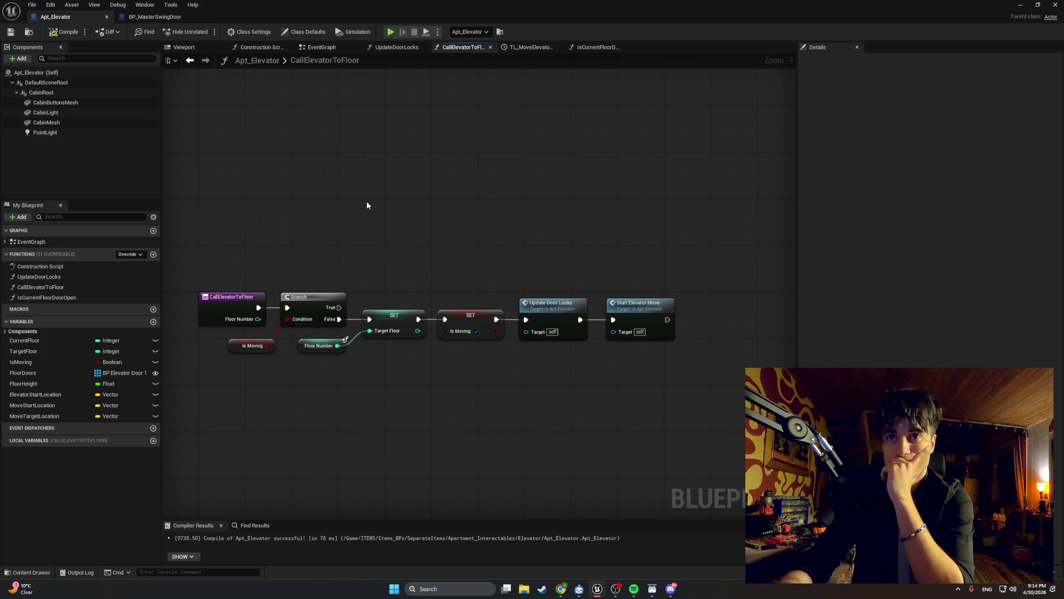
drag(367, 205, 338, 204)
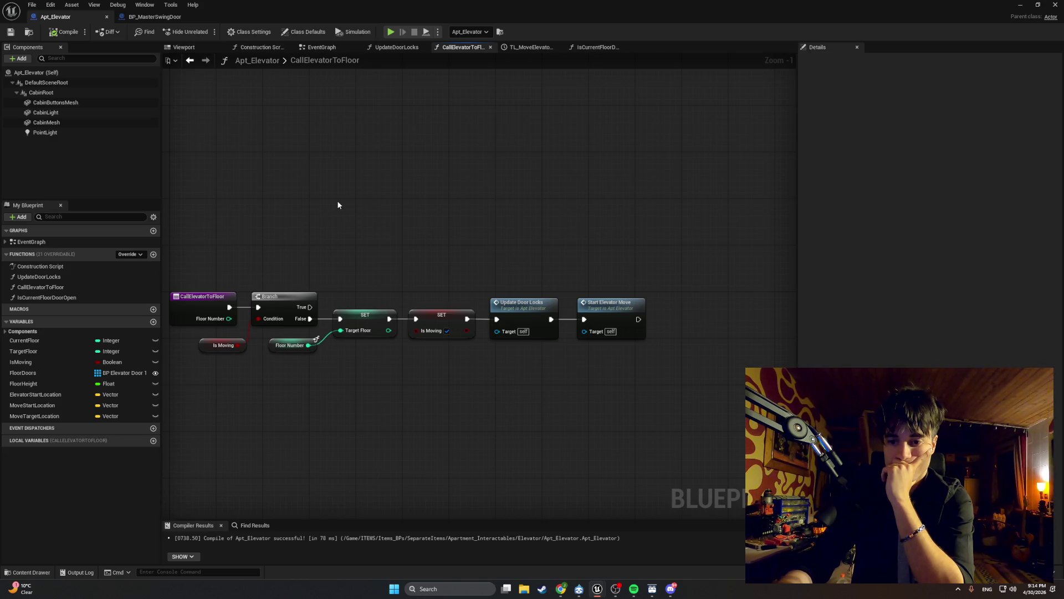
drag(338, 205, 391, 208)
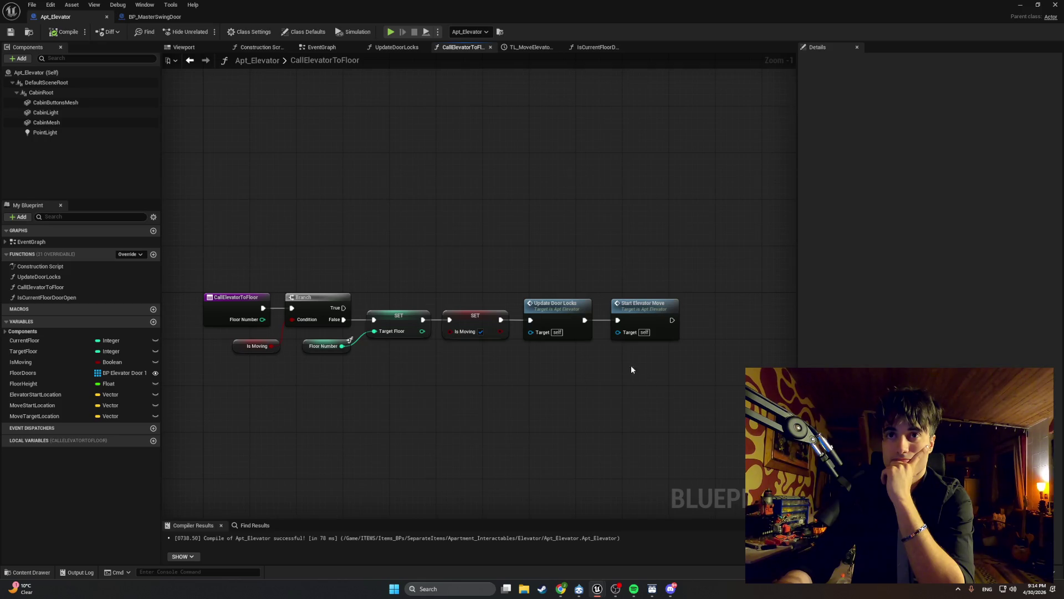
mouse_move(682, 411)
mouse_down()
mouse_move(479, 290)
mouse_move(368, 288)
mouse_move(402, 320)
mouse_move(491, 320)
mouse_up()
mouse_move(302, 343)
mouse_down()
mouse_move(418, 347)
mouse_move(383, 359)
mouse_move(364, 351)
mouse_up()
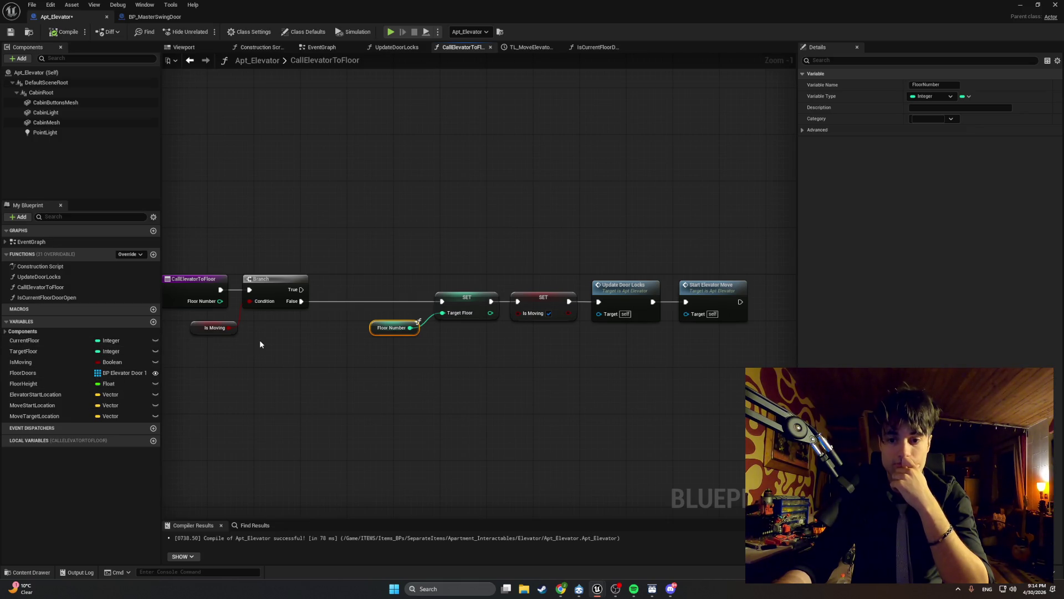
Step: Add an Is Current Floor Door Open call and wire the Branch's False output into it
click(316, 249)
right_click(316, 250)
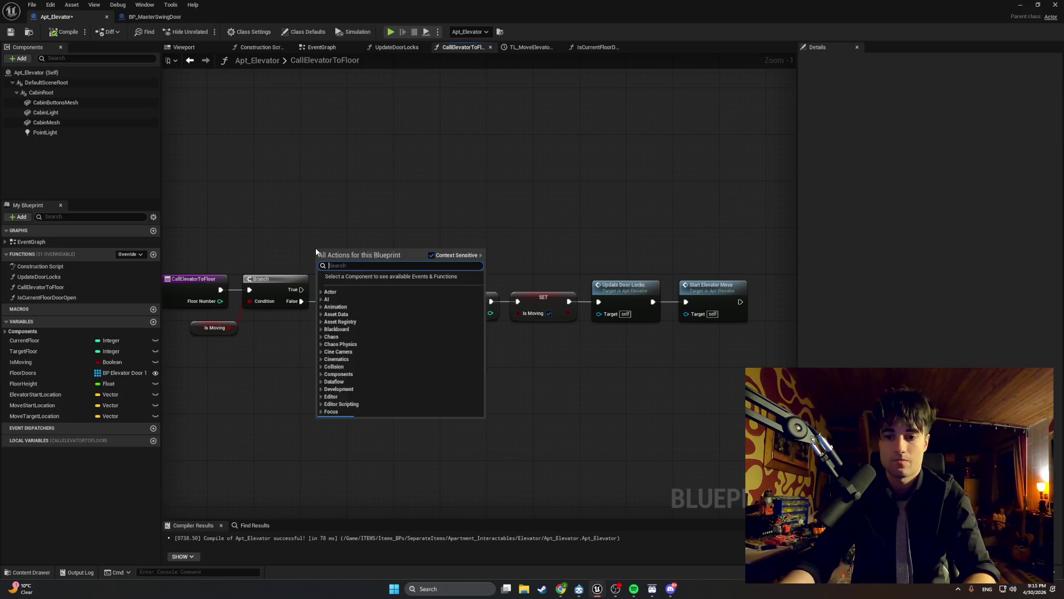
click(290, 209)
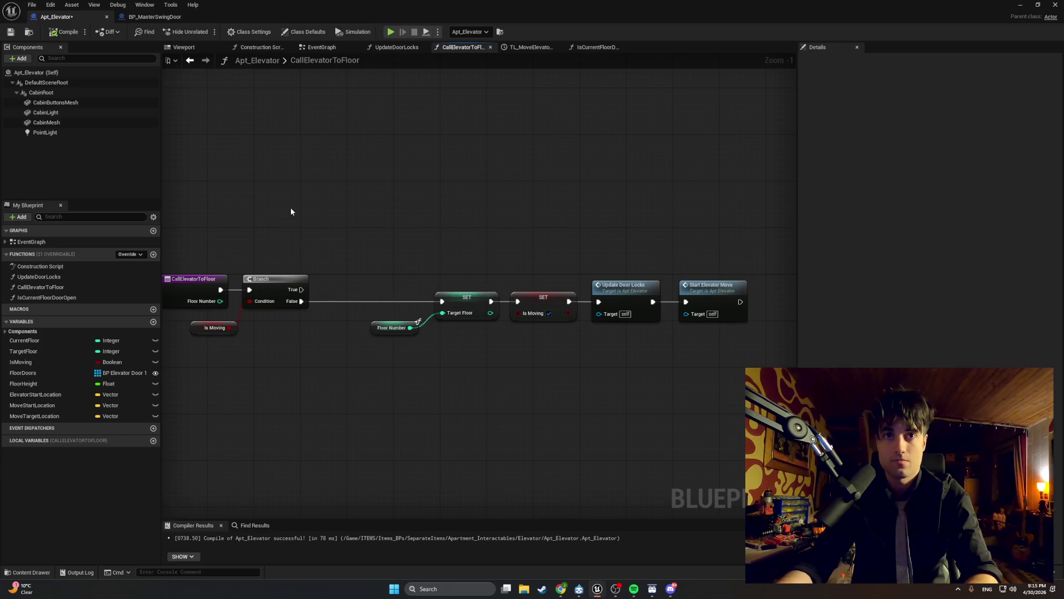
right_click(350, 252)
text(is c)
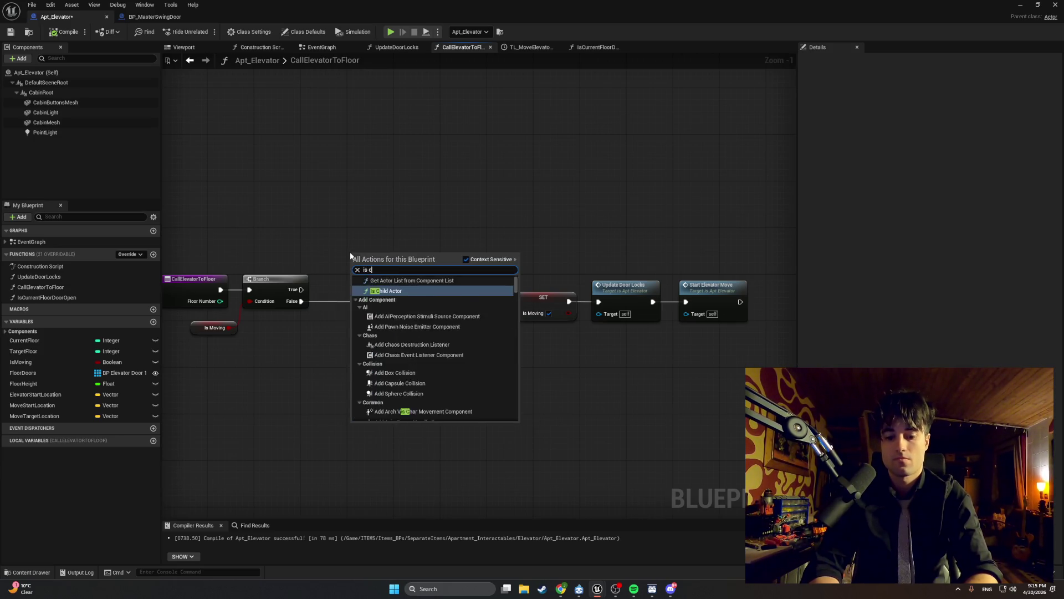
text(urrent)
key(Return)
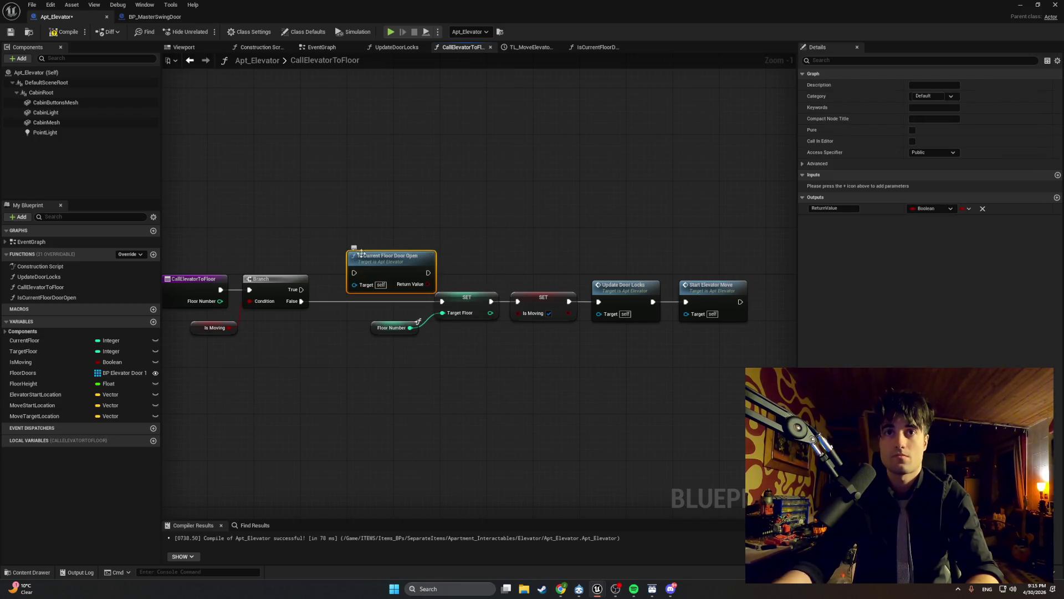
drag(361, 253, 355, 259)
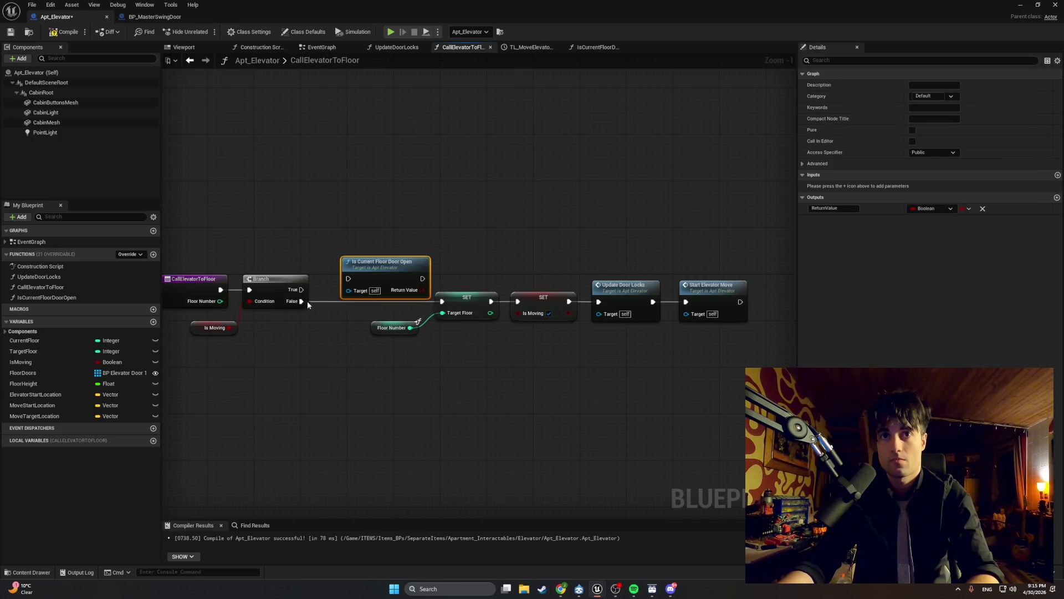
click(306, 302)
mouse_move(302, 302)
mouse_down()
mouse_move(348, 278)
mouse_move(363, 286)
mouse_move(350, 298)
mouse_move(442, 301)
mouse_up()
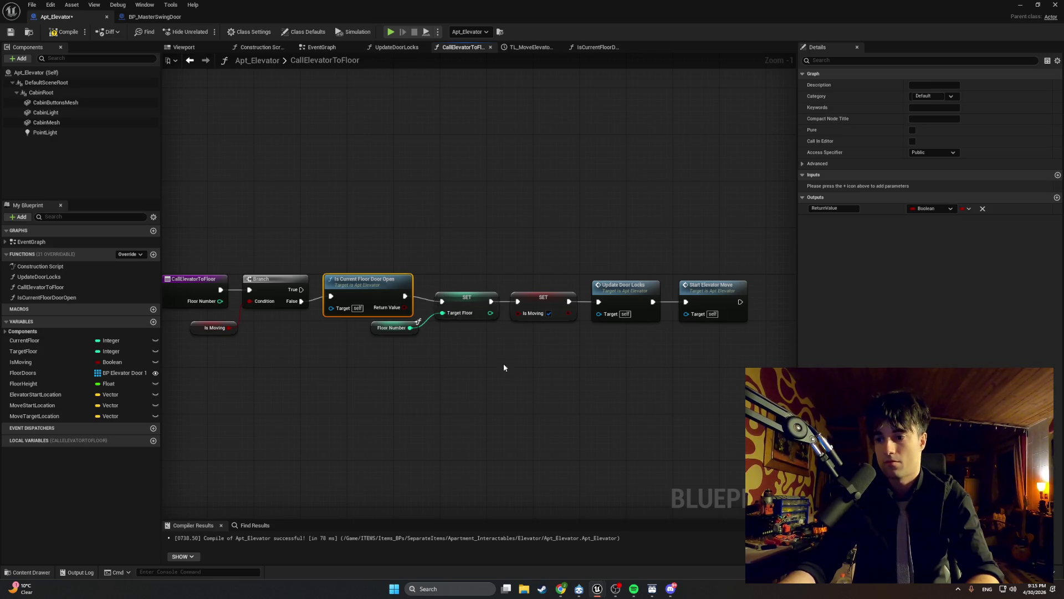
Step: Shift Floor Number, both SET nodes and the later calls further right to make room
drag(744, 370, 414, 267)
mouse_move(717, 244)
mouse_down()
mouse_move(578, 333)
mouse_move(404, 352)
mouse_move(416, 355)
mouse_up()
drag(461, 306, 549, 300)
click(399, 330)
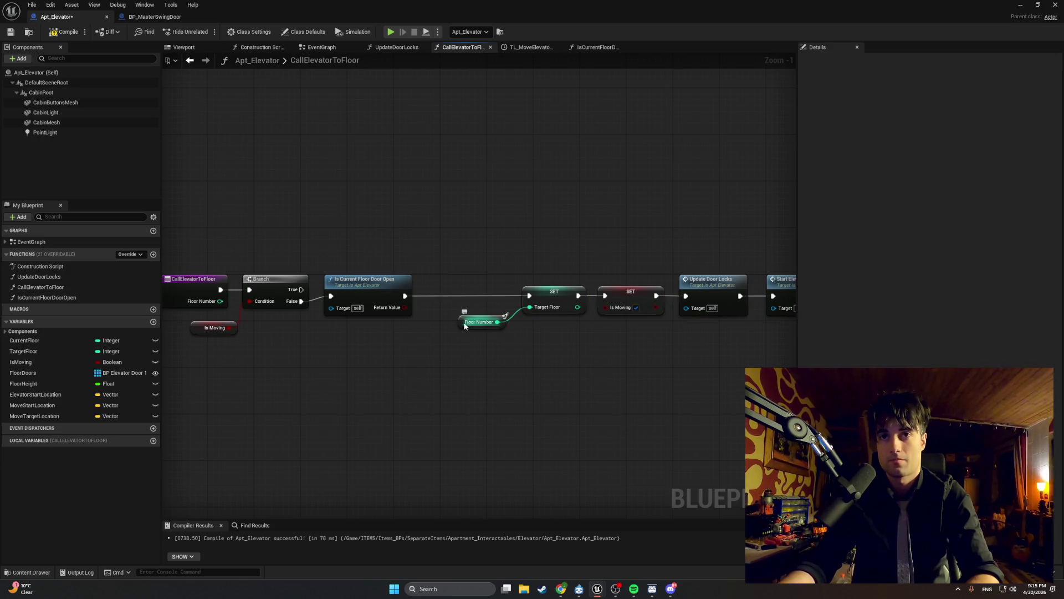
drag(462, 327, 474, 322)
click(446, 329)
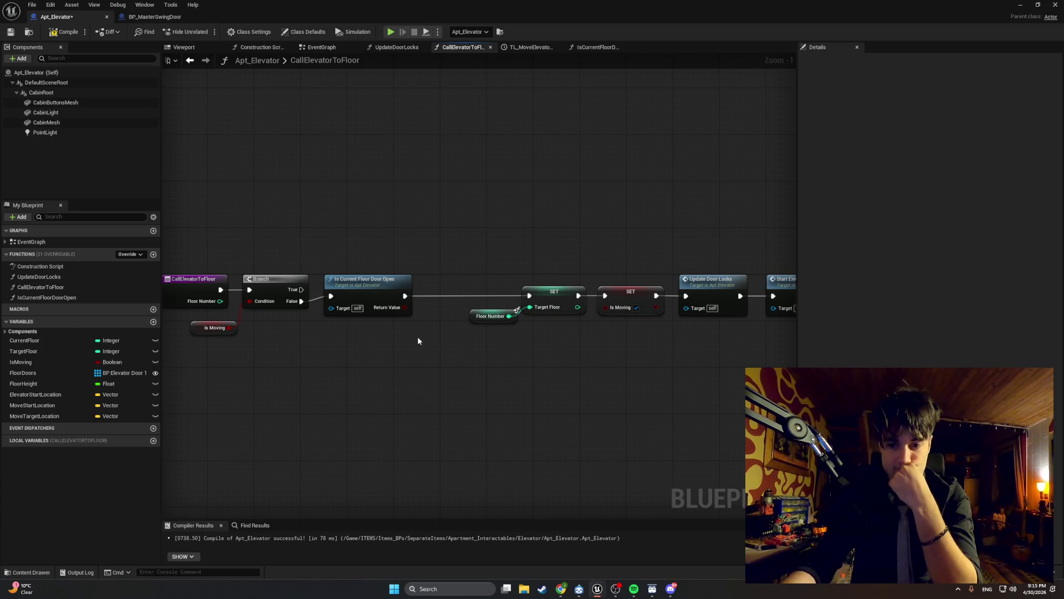
drag(412, 341, 391, 342)
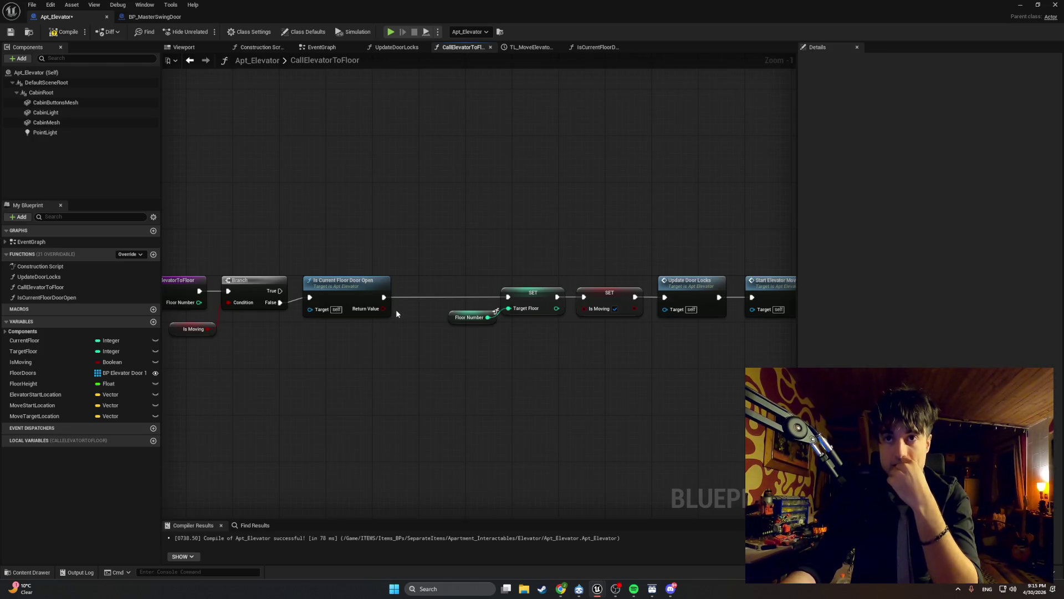
Step: Add a new Branch node below, then shift Update Door Locks and Start Elevator Move left
click(423, 256)
mouse_move(433, 267)
mouse_down()
mouse_move(394, 310)
mouse_move(410, 308)
mouse_move(400, 298)
mouse_move(532, 308)
mouse_move(457, 328)
mouse_move(468, 354)
mouse_move(486, 348)
mouse_up()
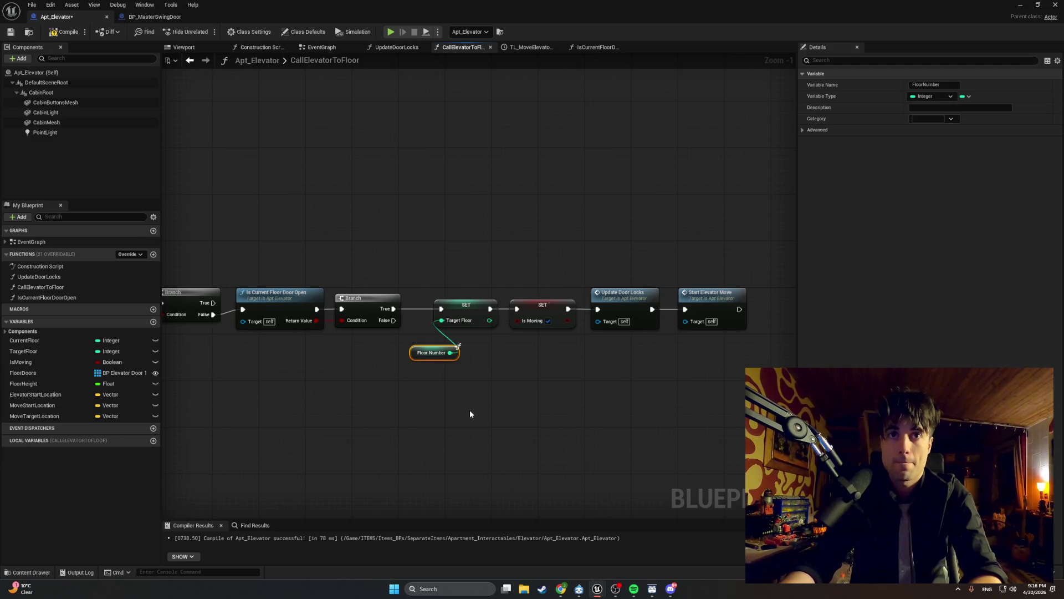
drag(720, 428, 413, 235)
click(706, 283)
drag(702, 304, 691, 303)
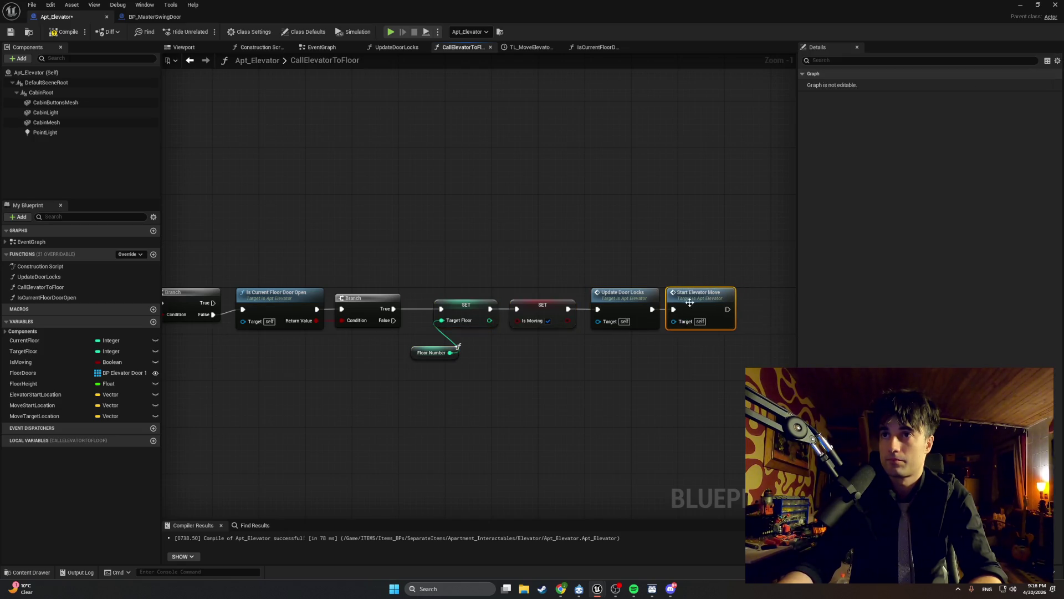
mouse_move(713, 376)
mouse_down()
mouse_move(599, 296)
mouse_move(608, 303)
mouse_up()
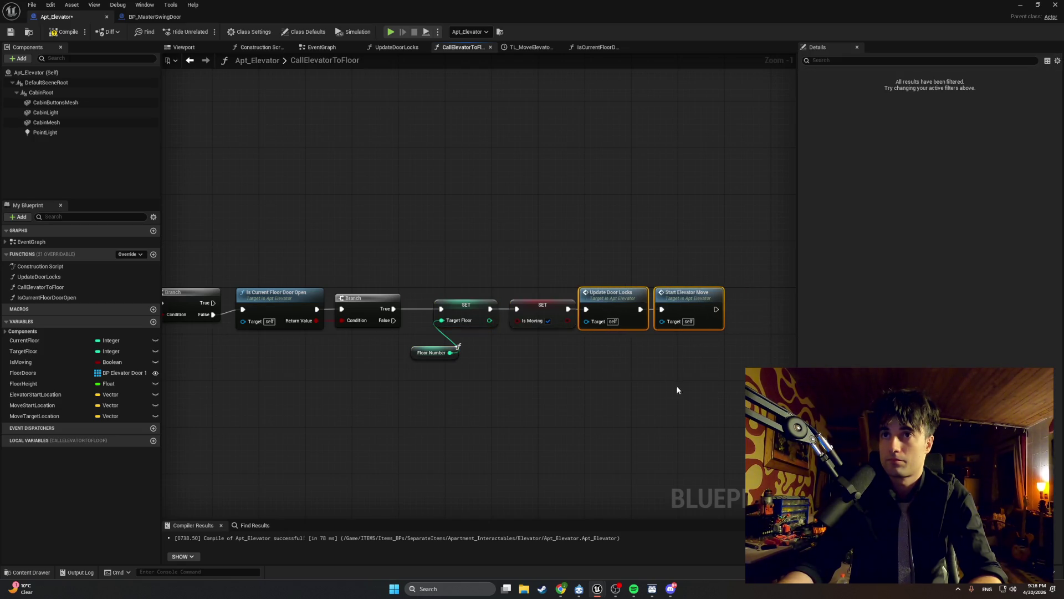
Step: Align both SET nodes with the call nodes and move the whole chain further right
drag(723, 396, 494, 289)
click(655, 362)
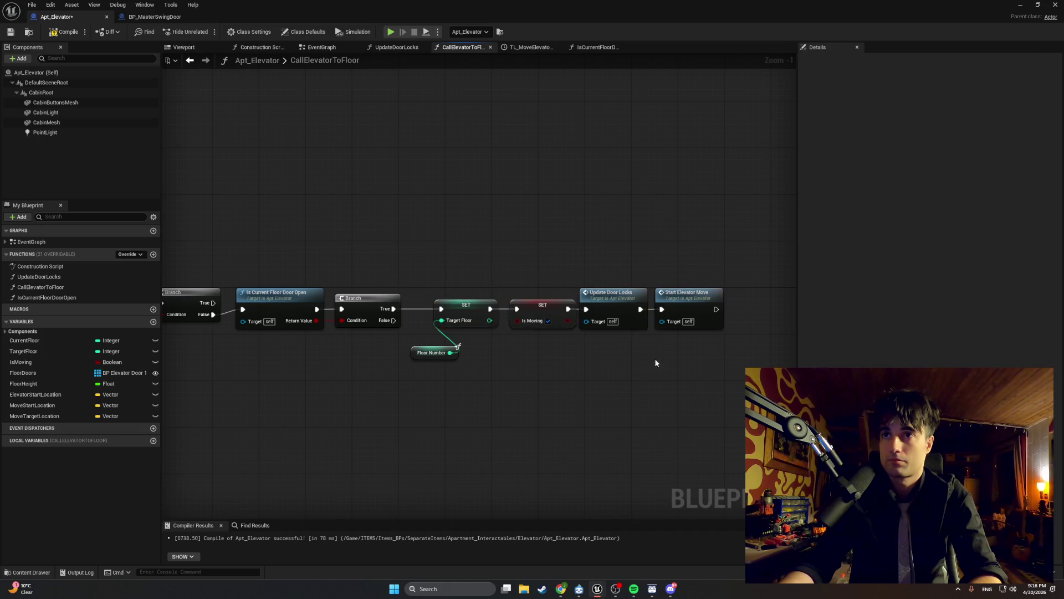
mouse_move(664, 343)
mouse_down()
mouse_move(505, 288)
mouse_move(534, 311)
mouse_up()
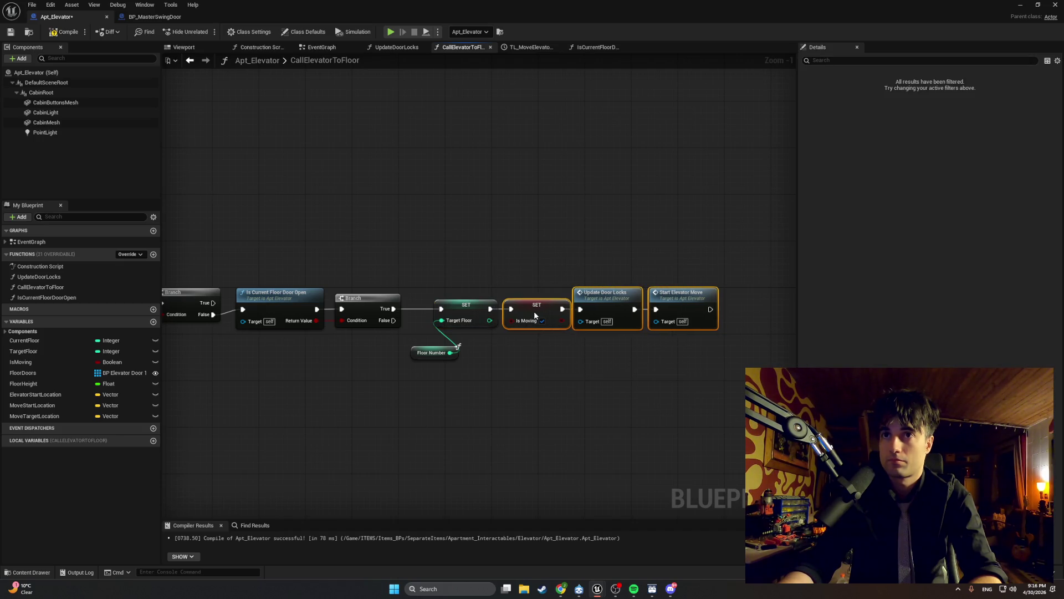
click(641, 387)
drag(643, 339, 571, 284)
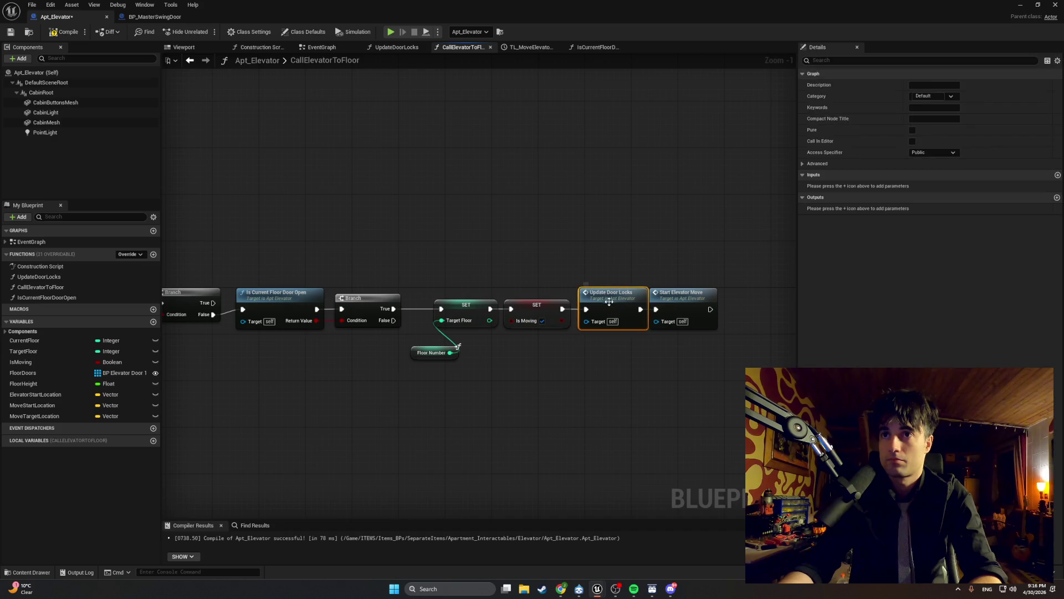
drag(682, 310, 687, 310)
click(687, 311)
mouse_move(720, 356)
mouse_down()
mouse_move(565, 285)
mouse_move(430, 270)
mouse_up()
drag(465, 305, 523, 305)
click(402, 266)
Step: Lower the SET and call nodes slightly into line, keeping the Branch in view
mouse_move(401, 266)
mouse_down()
mouse_move(577, 277)
mouse_move(451, 315)
mouse_up()
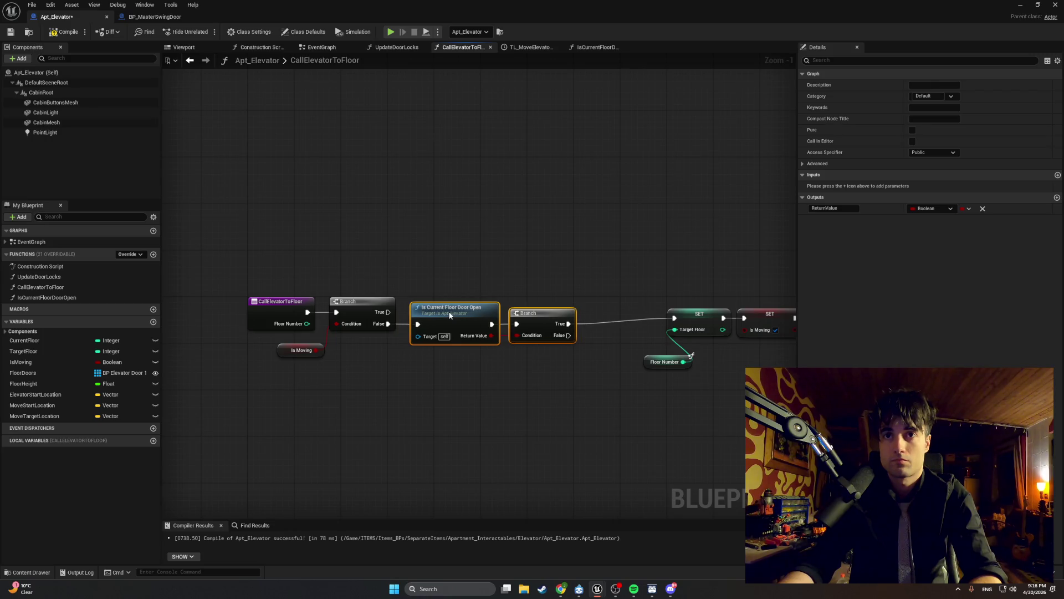
drag(599, 287, 348, 260)
drag(766, 392, 410, 235)
drag(595, 278, 597, 284)
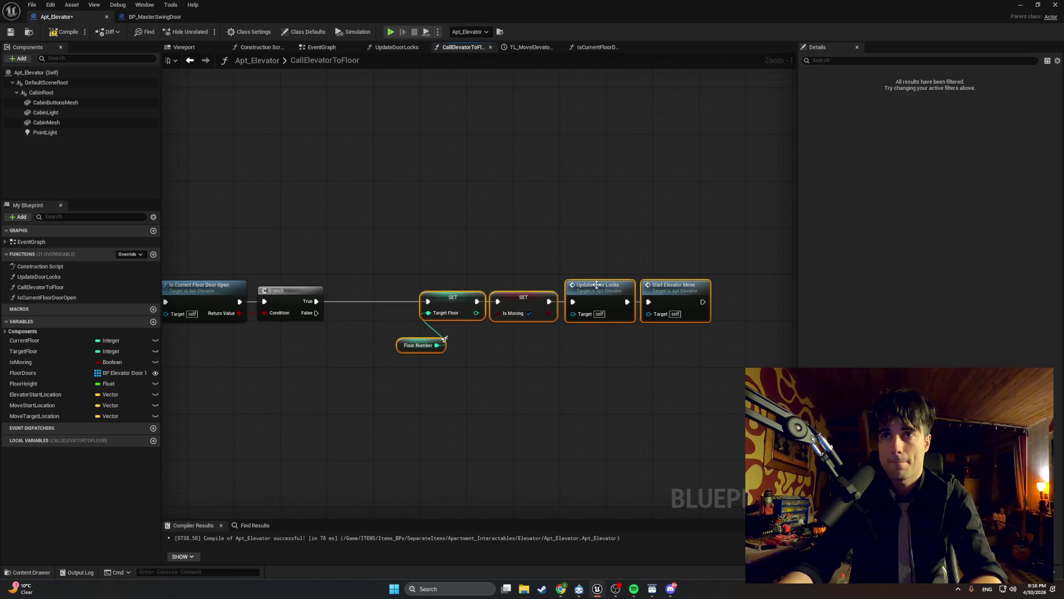
click(497, 256)
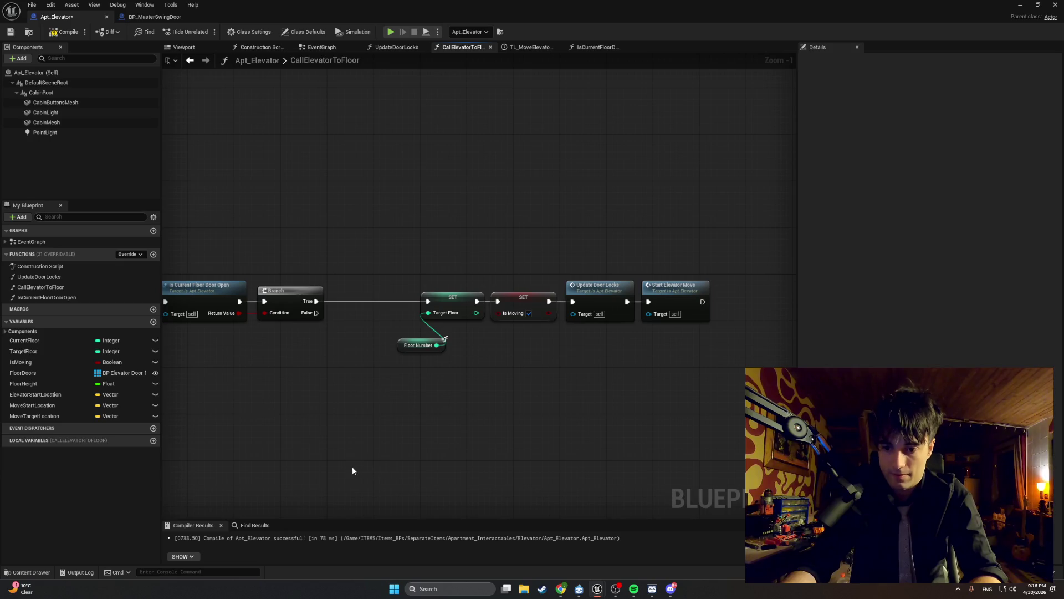
drag(314, 435, 385, 437)
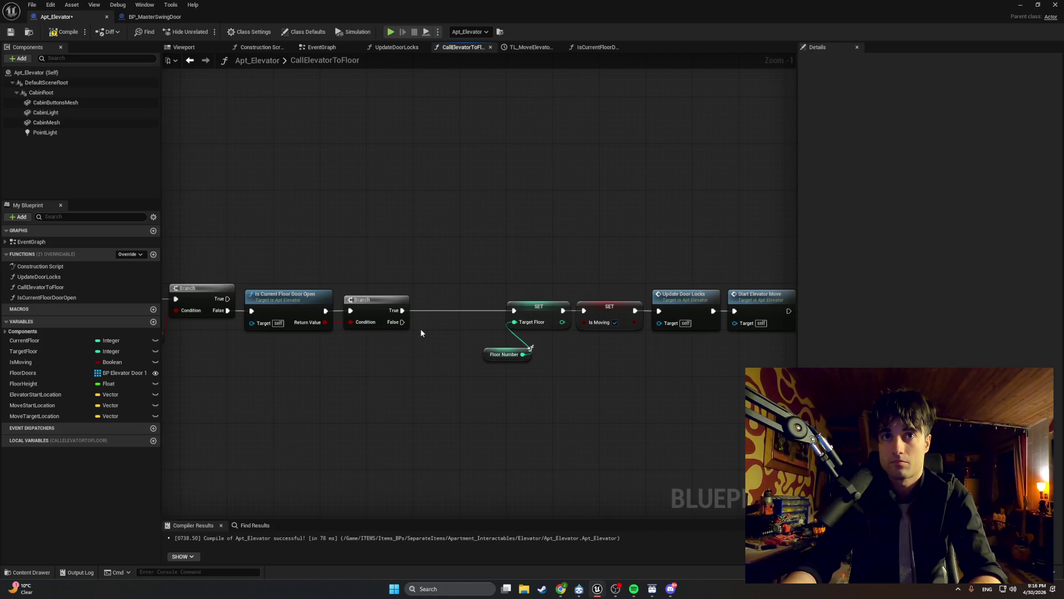
drag(730, 398, 447, 239)
Step: Put a Print String node reading 'Close Elevator Door' on the Branch's True output
mouse_move(477, 307)
mouse_down()
mouse_move(371, 309)
mouse_move(435, 244)
mouse_up()
text(print)
key(Return)
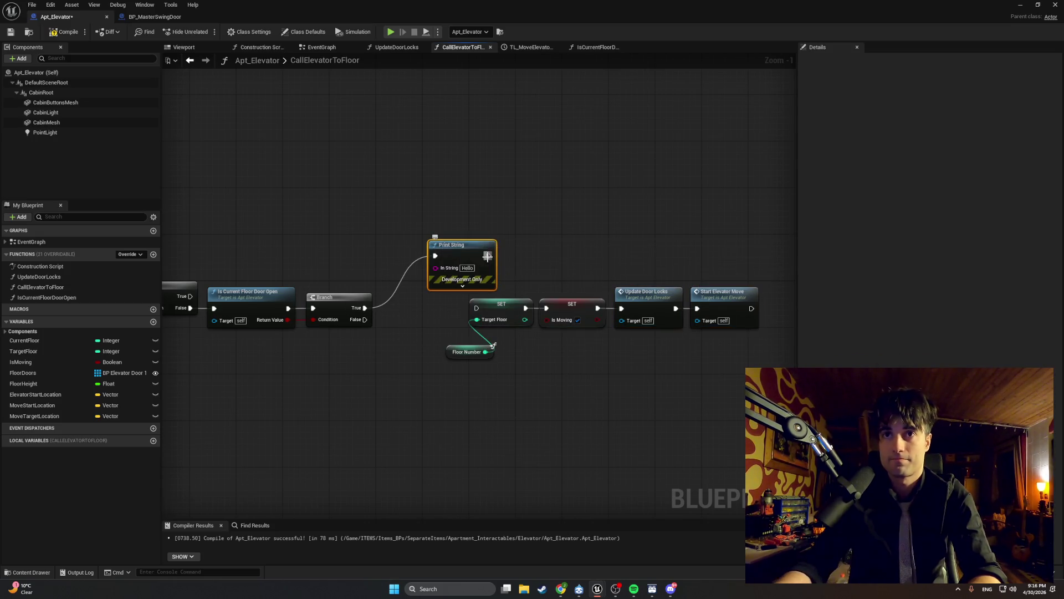
click(468, 269)
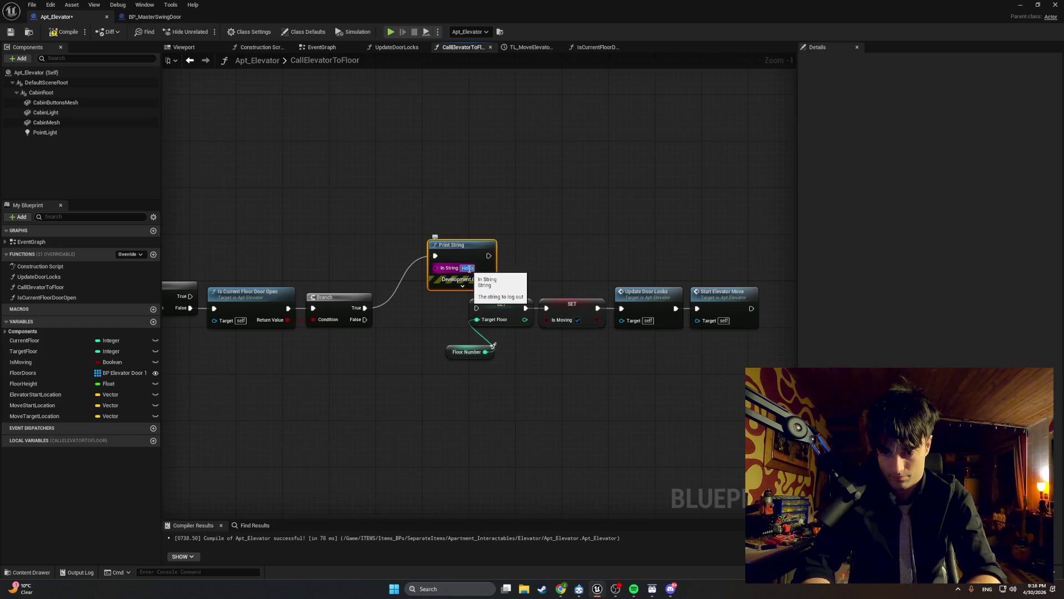
text(Close Elev)
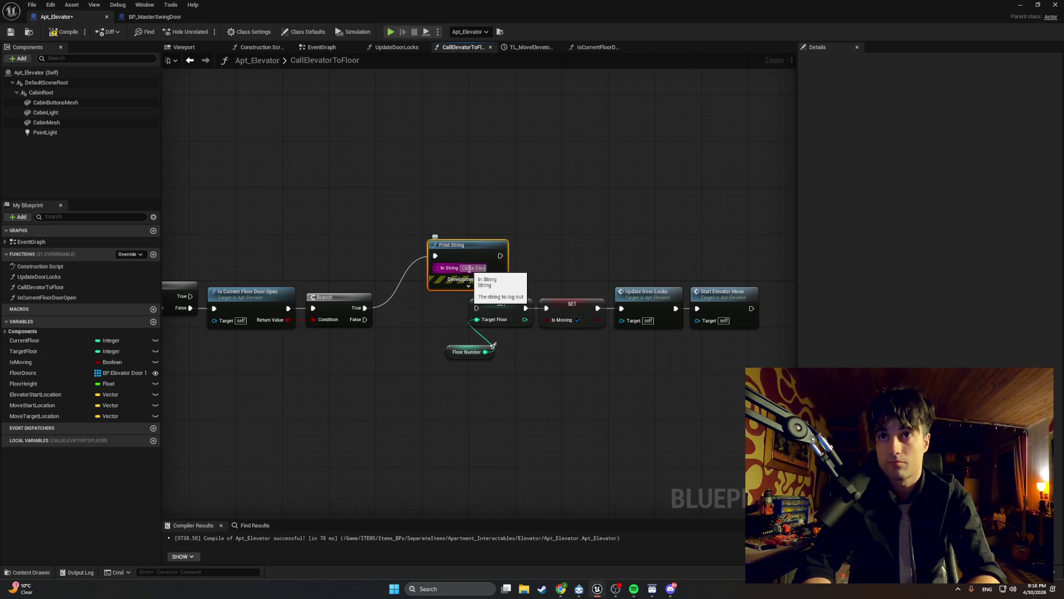
text(ator Door)
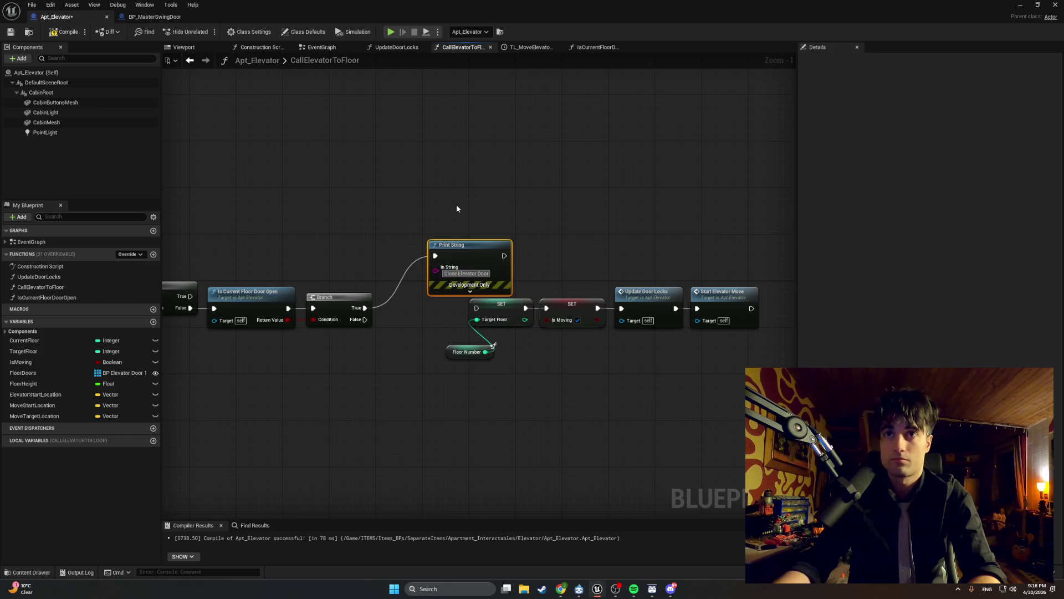
click(456, 208)
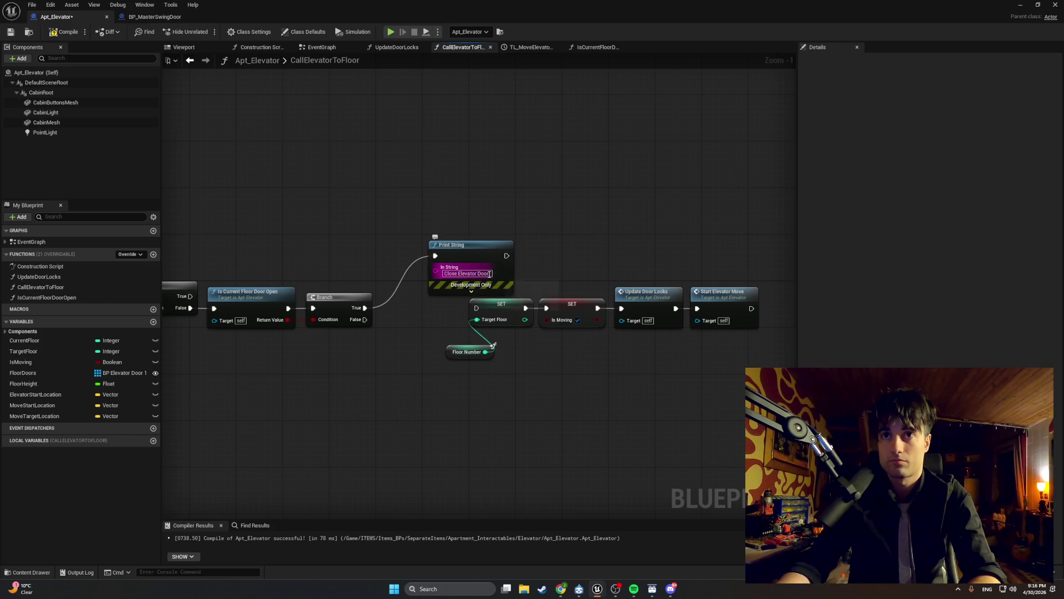
Step: Wire Branch False into SET Target Floor and move the chain beside it
mouse_move(720, 395)
mouse_down()
mouse_move(539, 287)
mouse_move(445, 312)
mouse_up()
drag(587, 308, 616, 331)
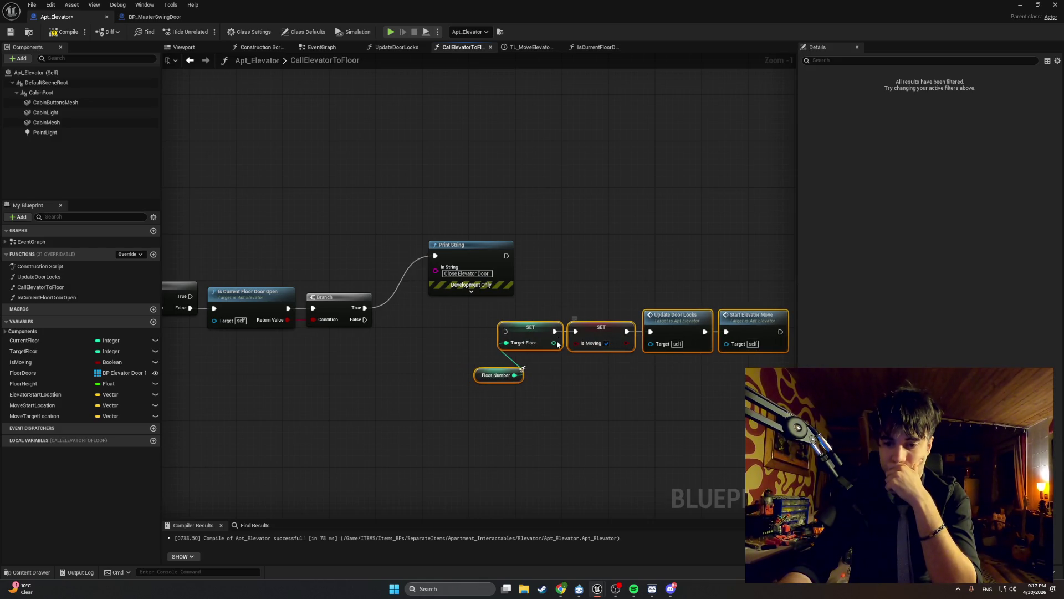
drag(522, 368, 499, 357)
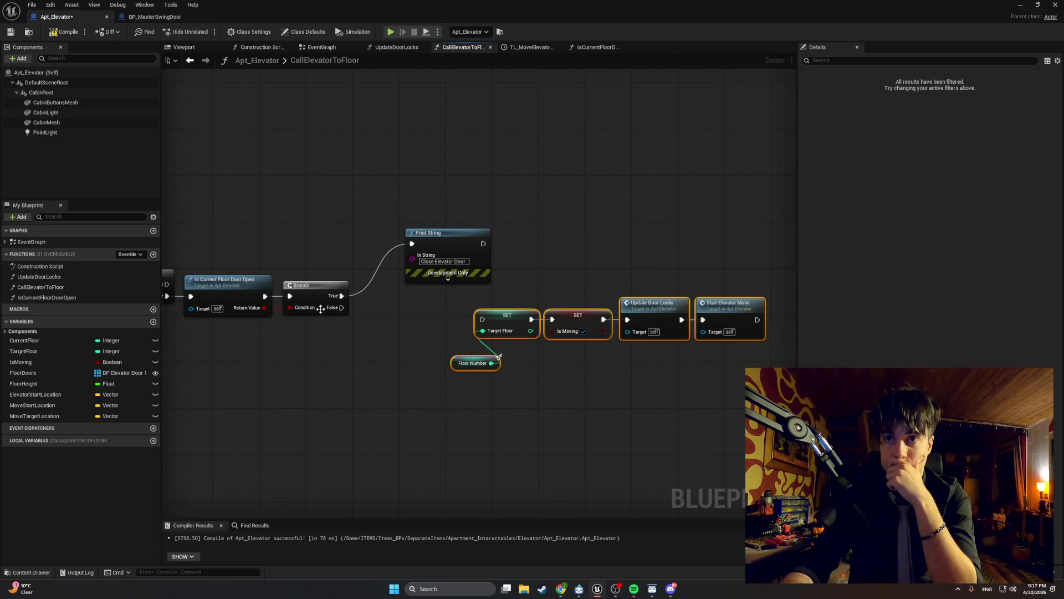
drag(342, 308, 482, 319)
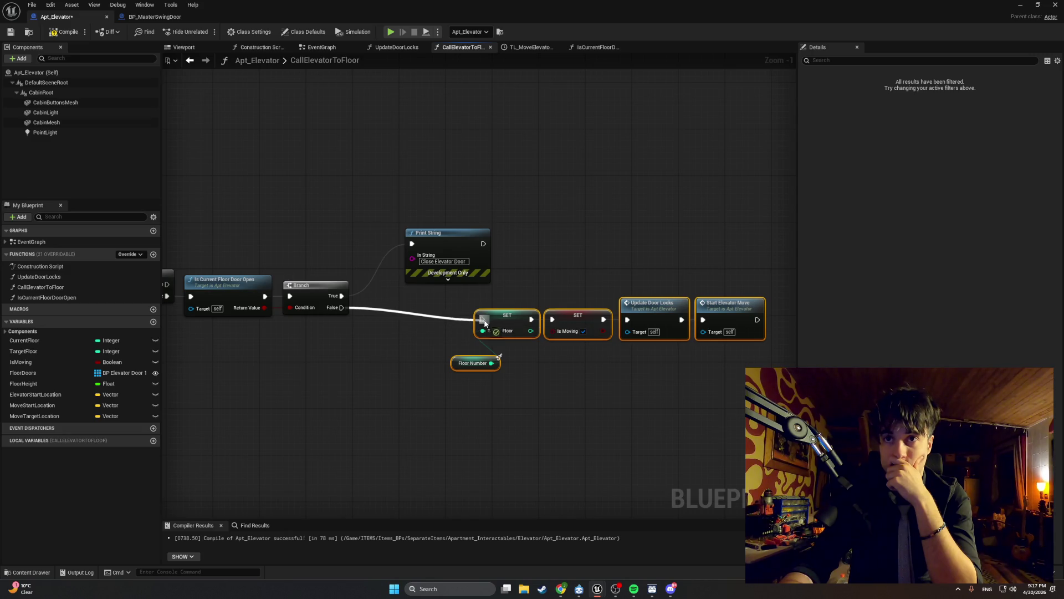
drag(625, 307, 540, 300)
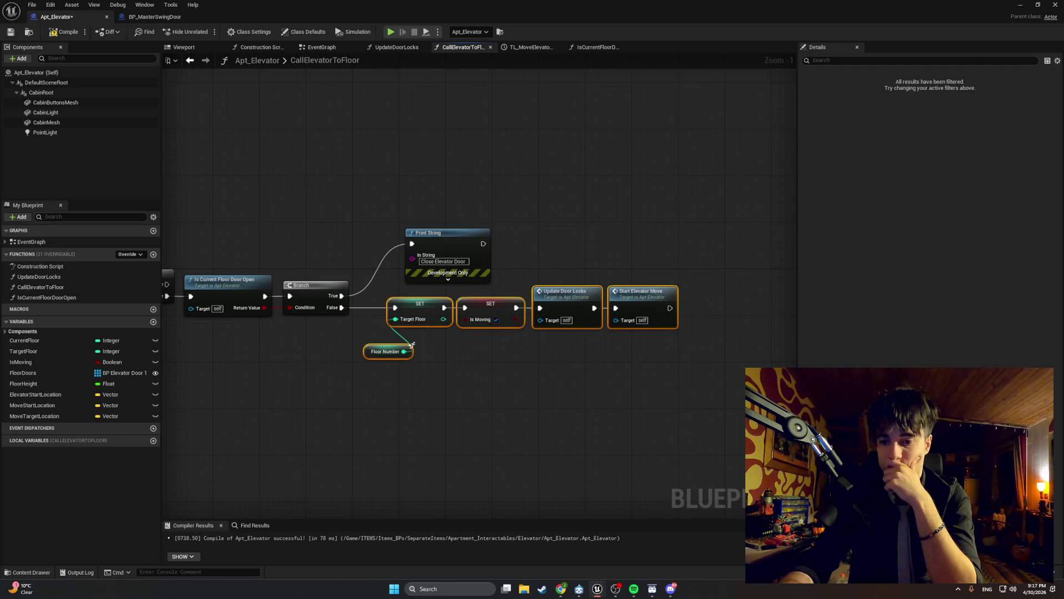
Step: Compile the elevator blueprint and start a play-test in the level editor
click(66, 32)
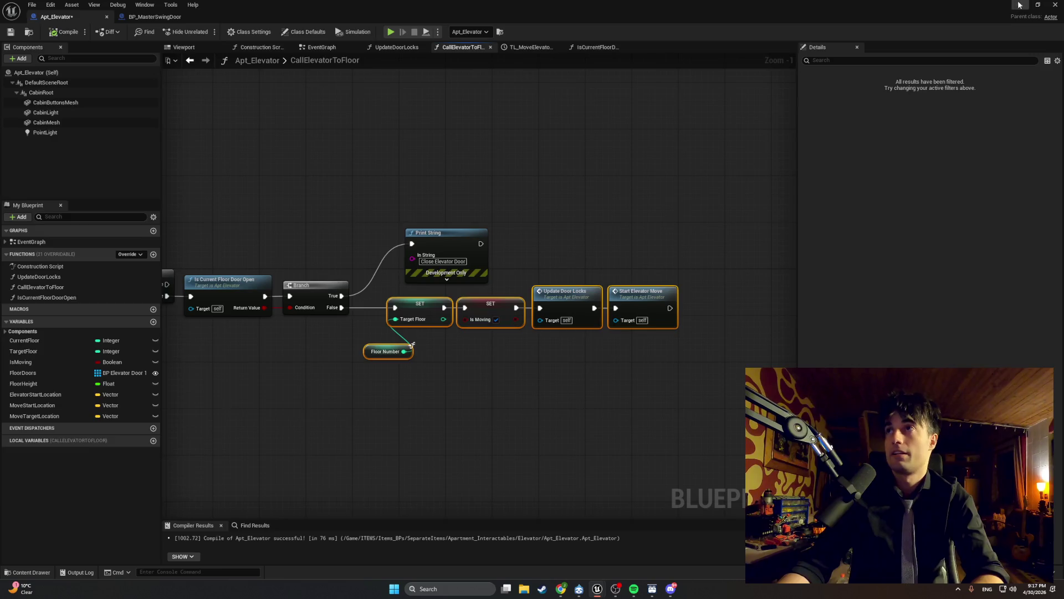
key(alt+Tab)
click(204, 32)
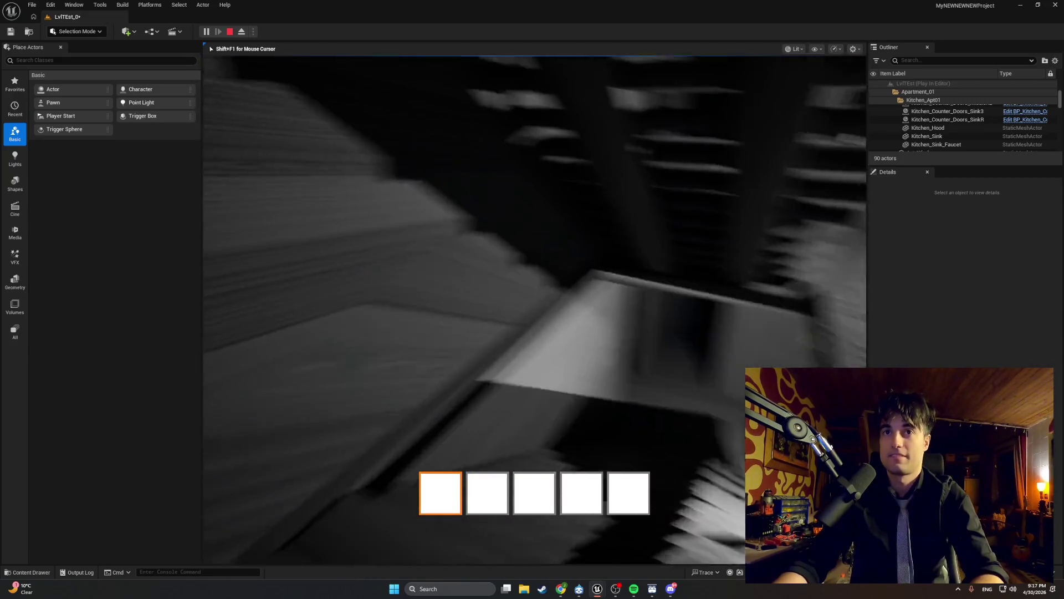
Step: Walk to the doors and the open elevator, trying each with interact, then exit play mode
key(w)
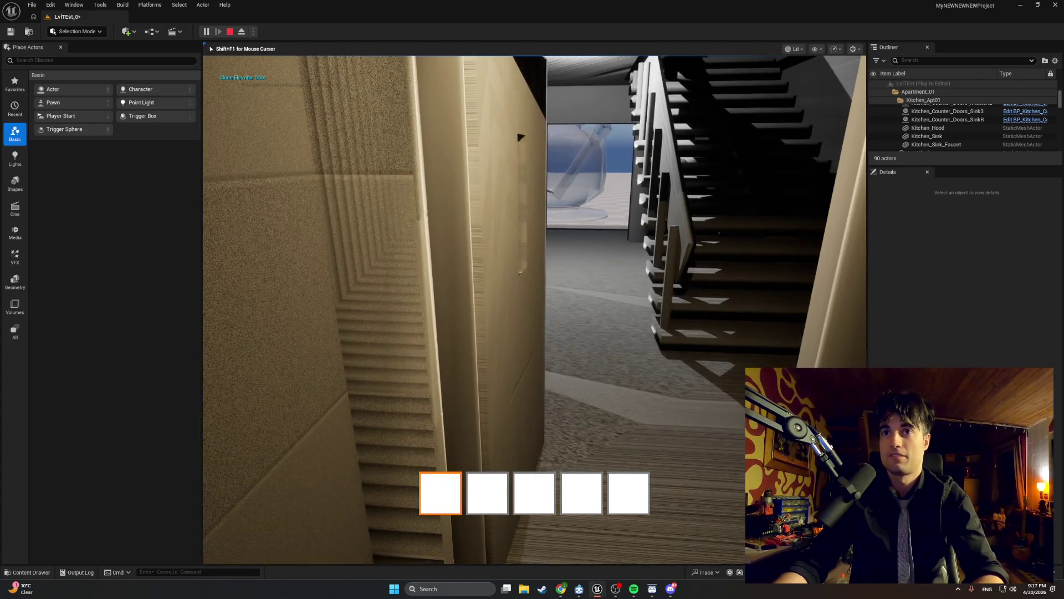
key(w)
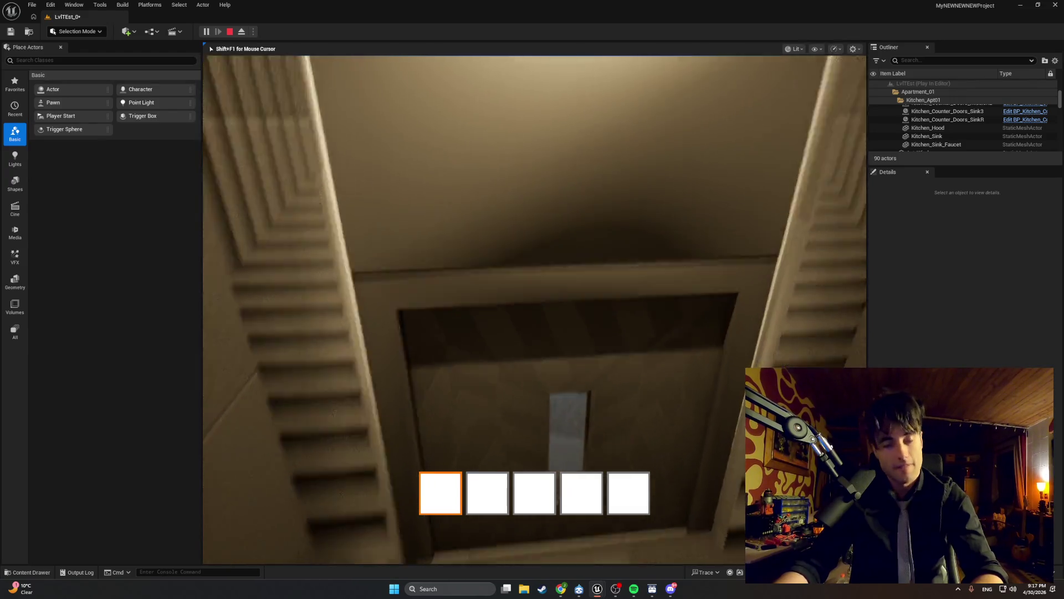
key(e)
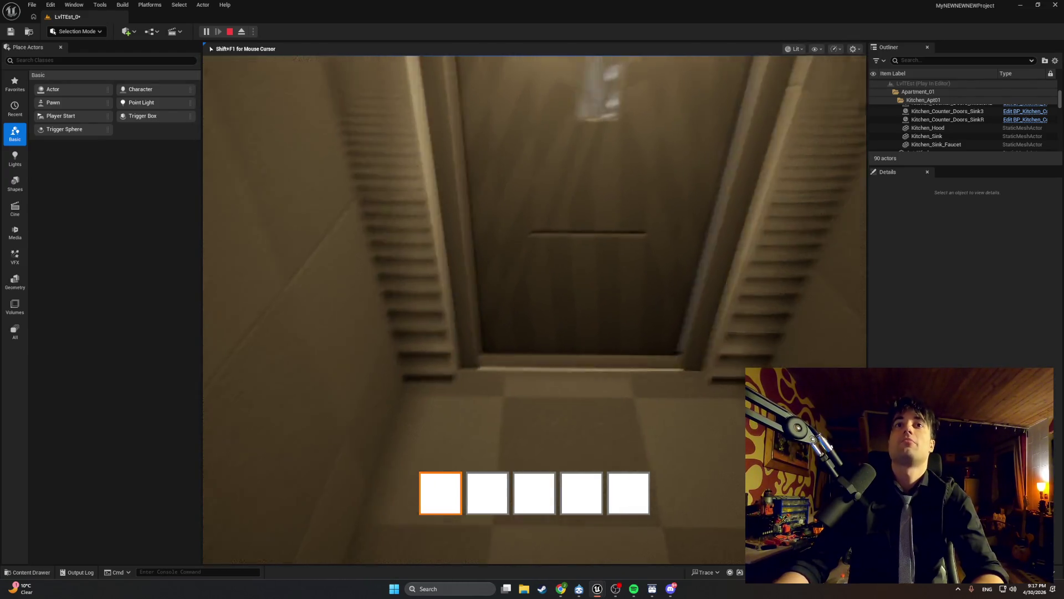
key(e)
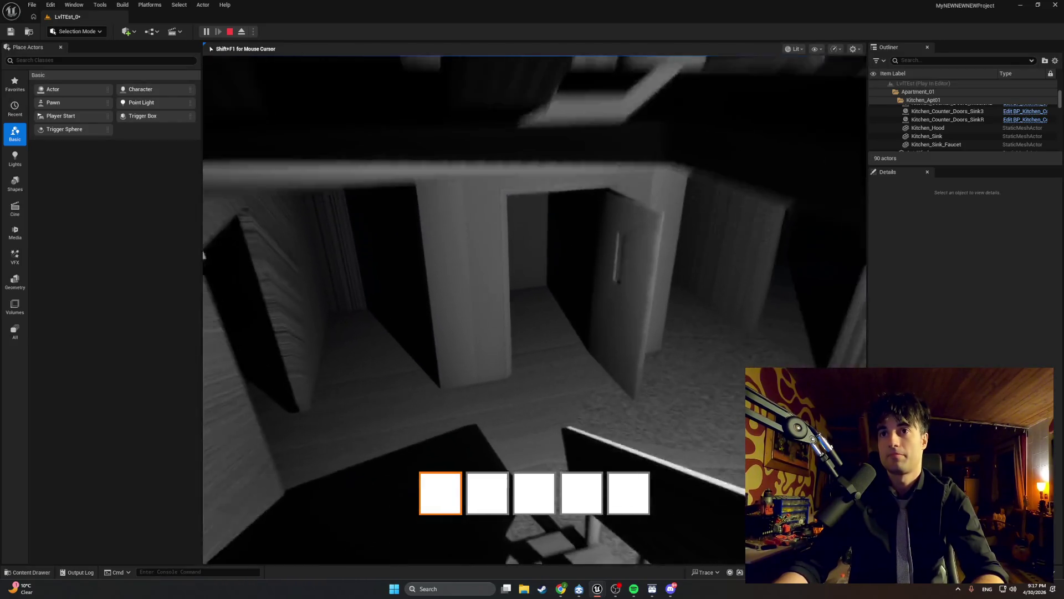
key(e)
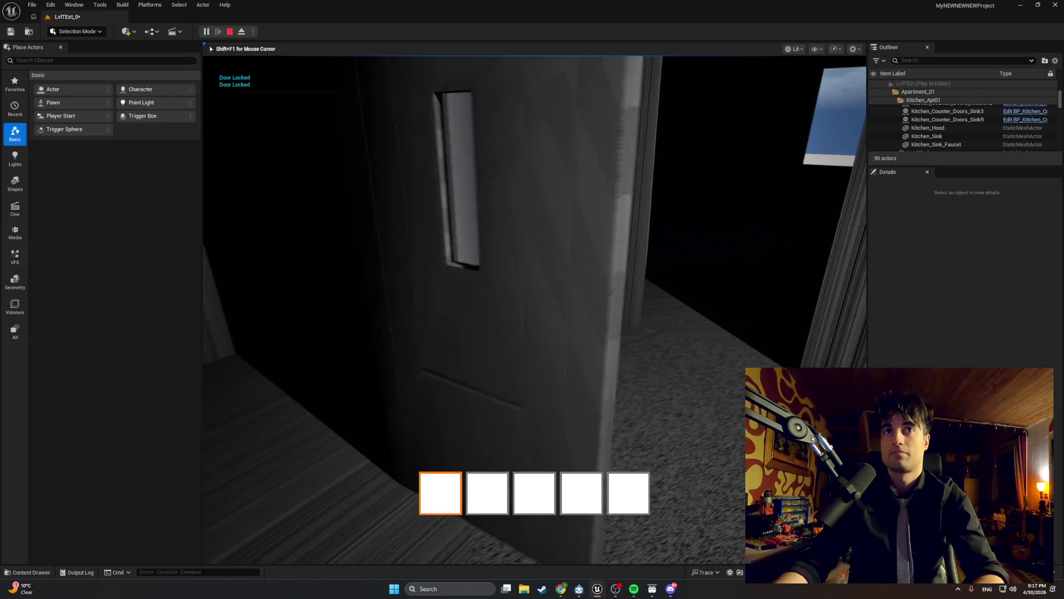
key(e)
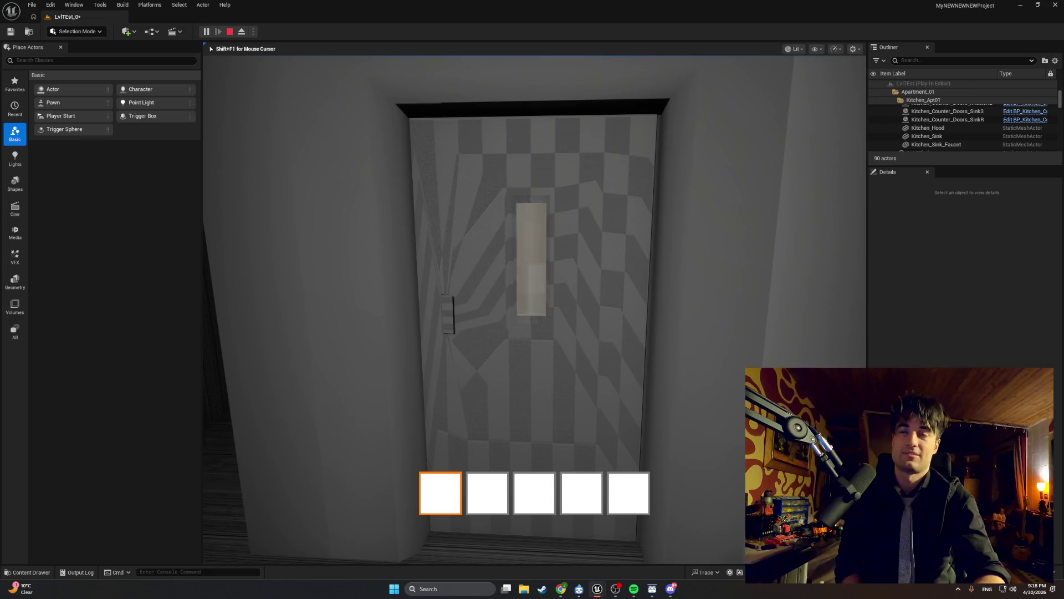
key(w)
key(e)
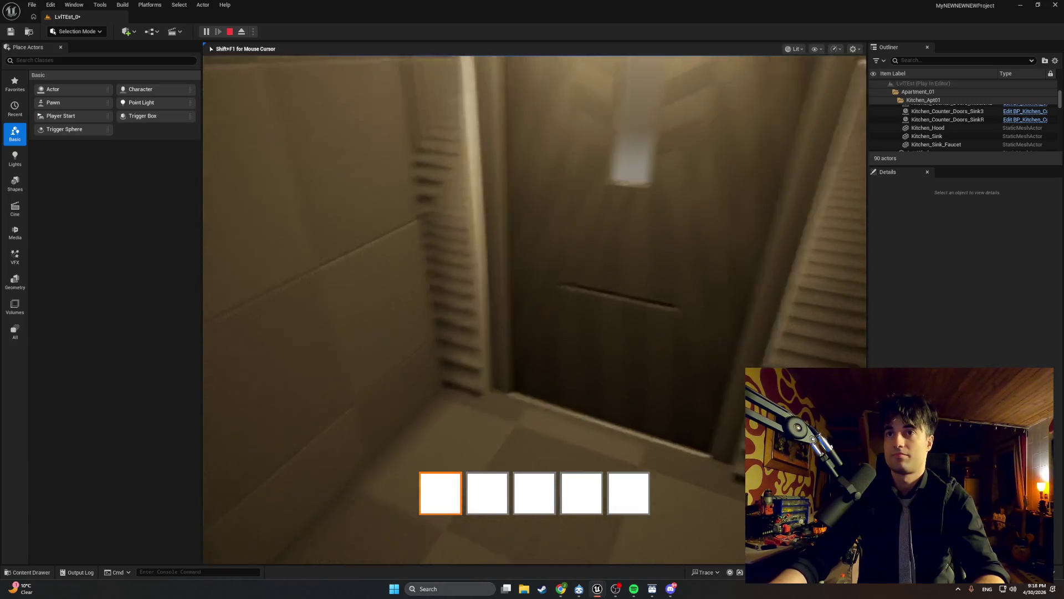
key(e)
key(e)
key(e)
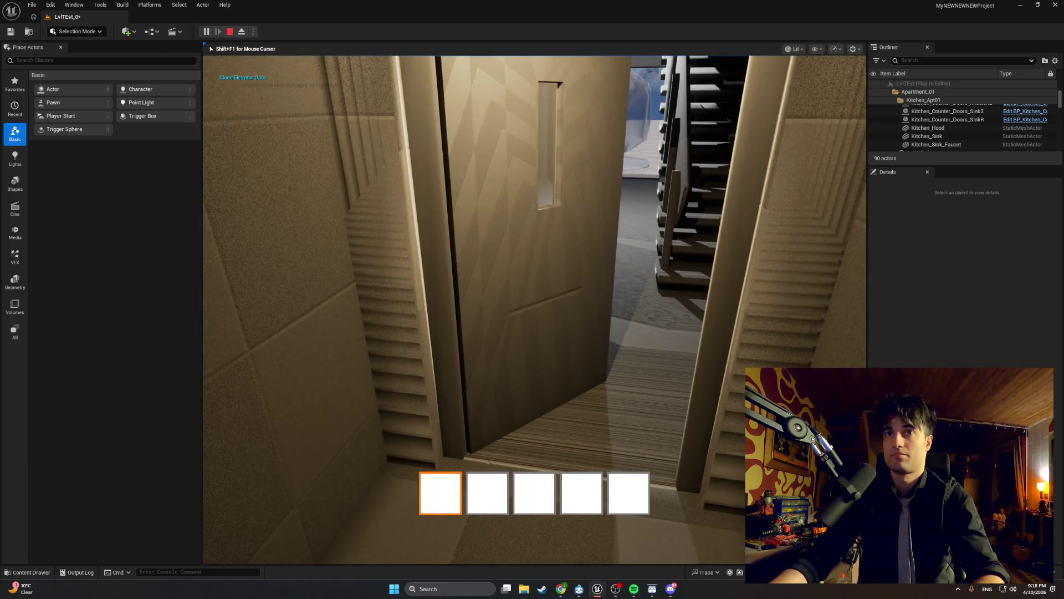
key(e)
key(e)
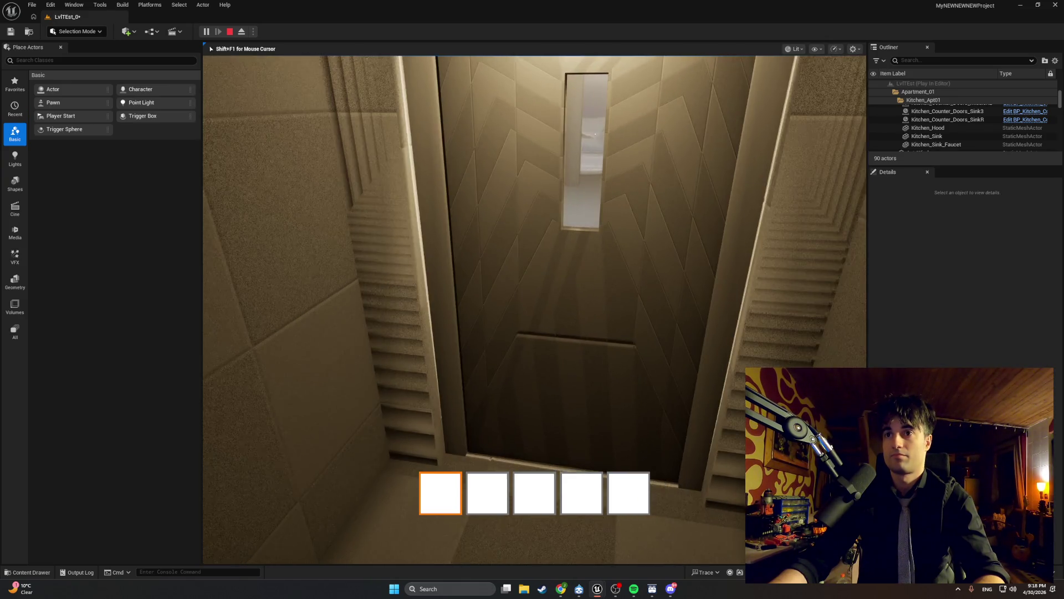
key(Escape)
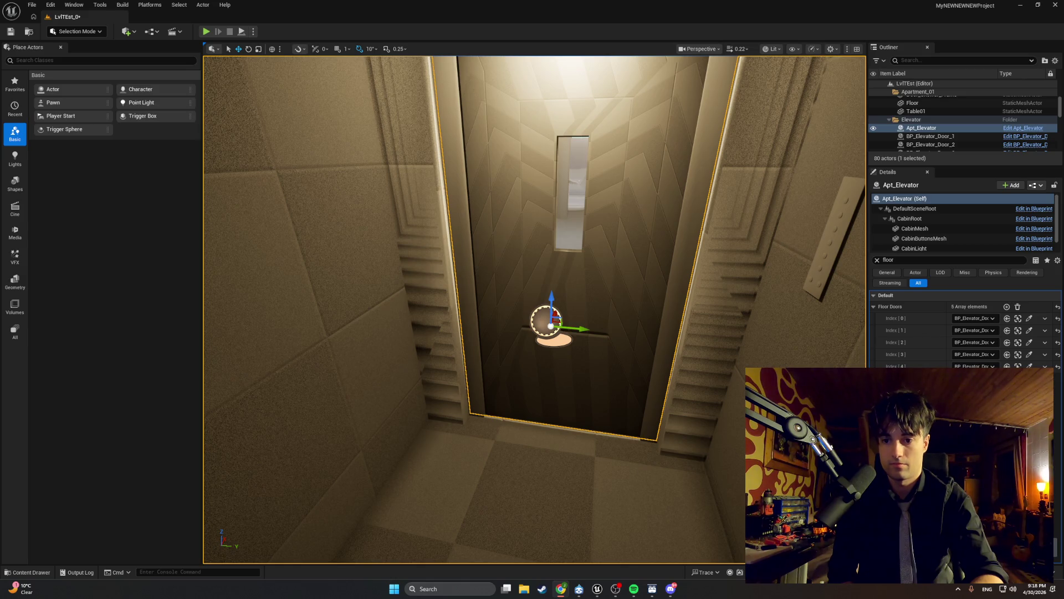
Step: Select the first elevator door actor, then the Apt_Elevator actor, in the level
click(612, 429)
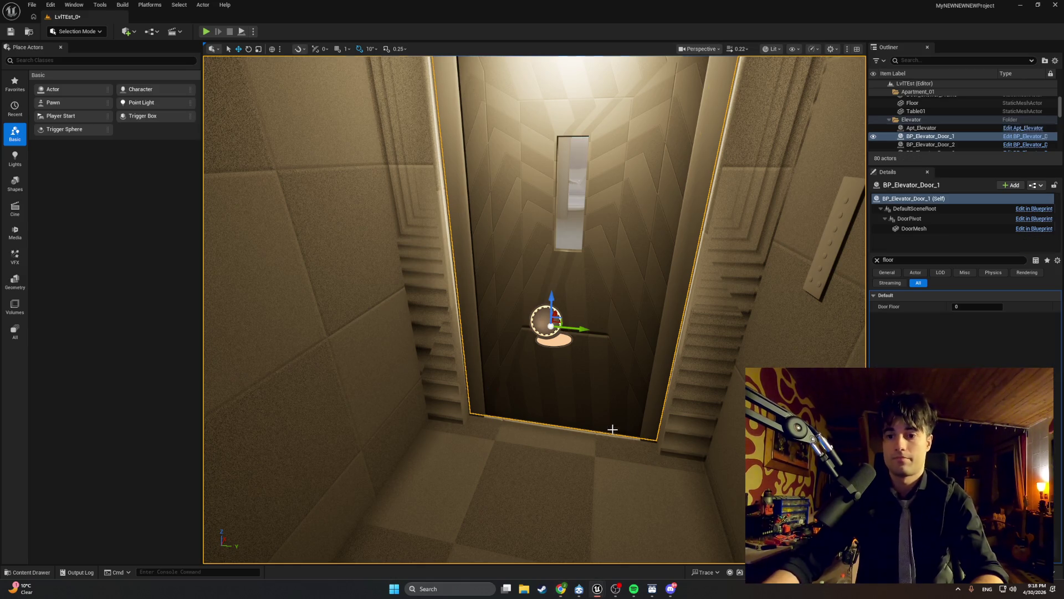
right_click(612, 429)
click(522, 446)
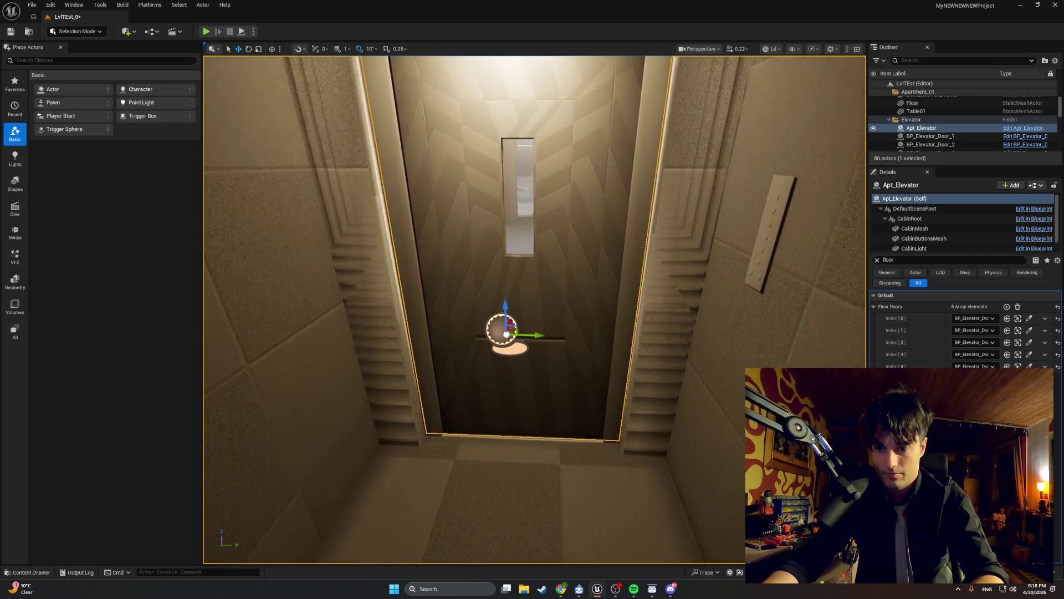
scroll(535, 308, up, 2)
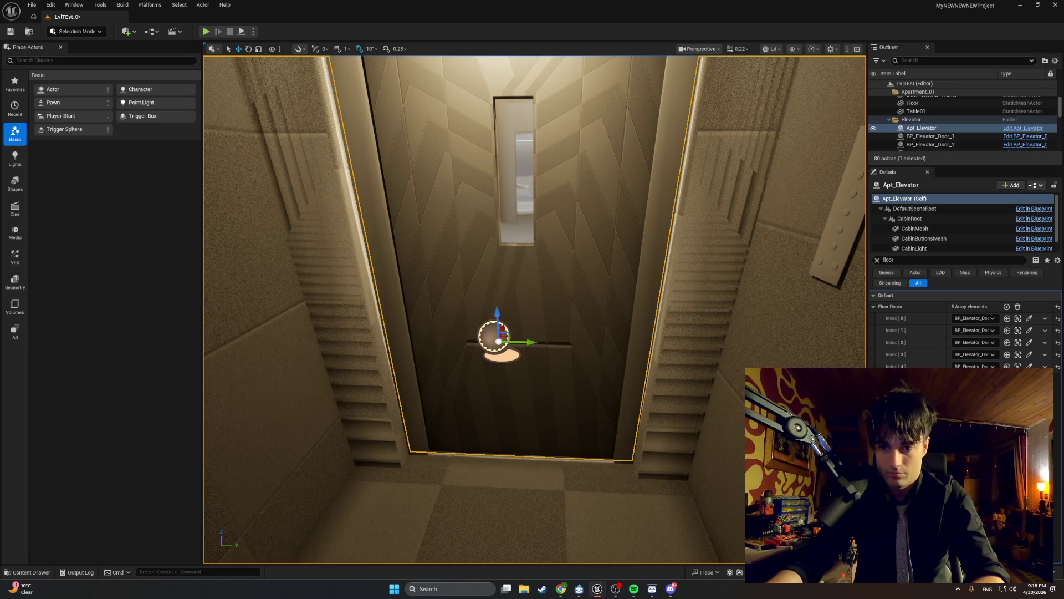
key(alt+Tab)
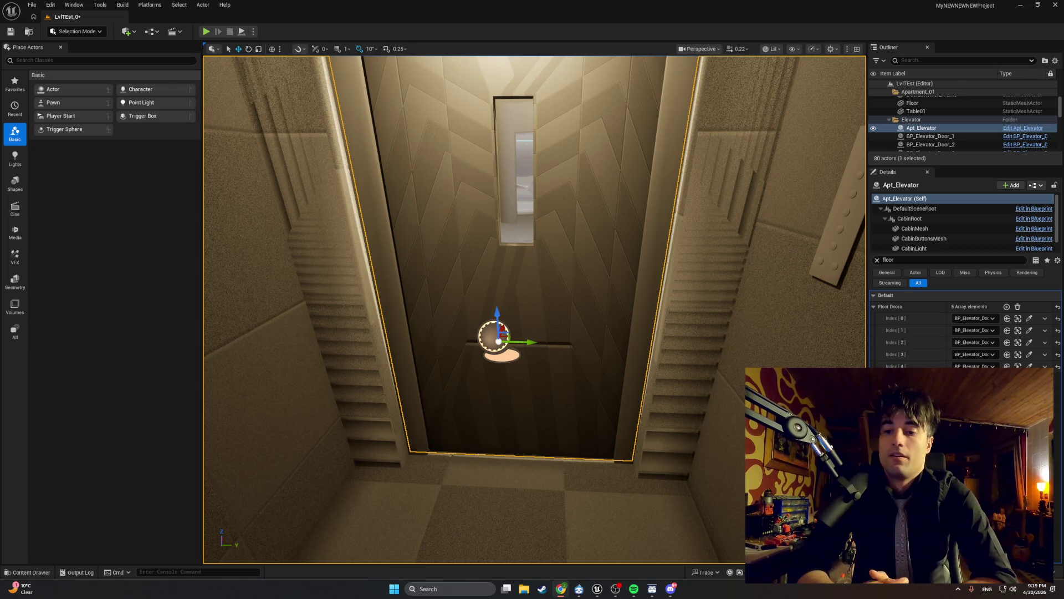
Step: Move the viewport to the stairwell hallway and bring up the Content Drawer
drag(591, 523, 591, 555)
mouse_move(266, 521)
mouse_down()
mouse_move(360, 513)
mouse_move(274, 512)
mouse_up()
key(ctrl+space)
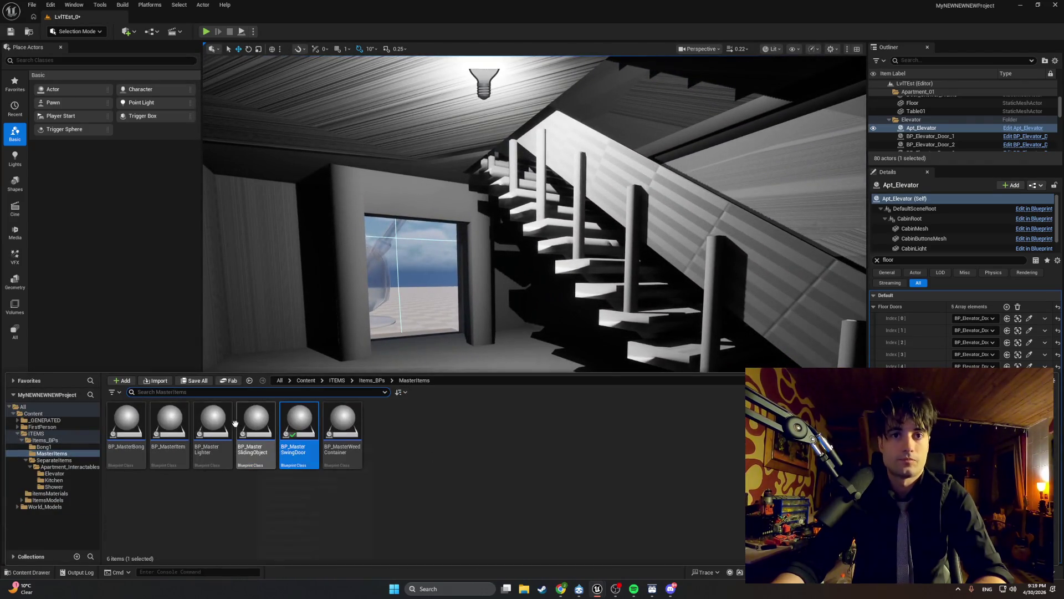
Step: Open BP_MasterSwingDoor, look over its StopDoorDrag graph, then switch to StartDoorDrag
double_click(314, 440)
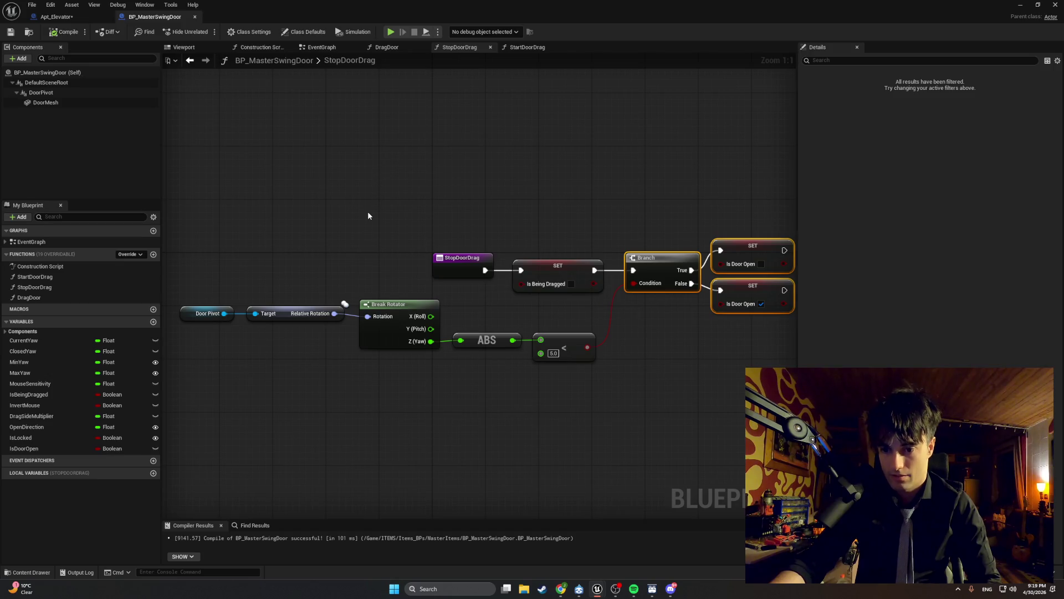
drag(331, 216, 259, 216)
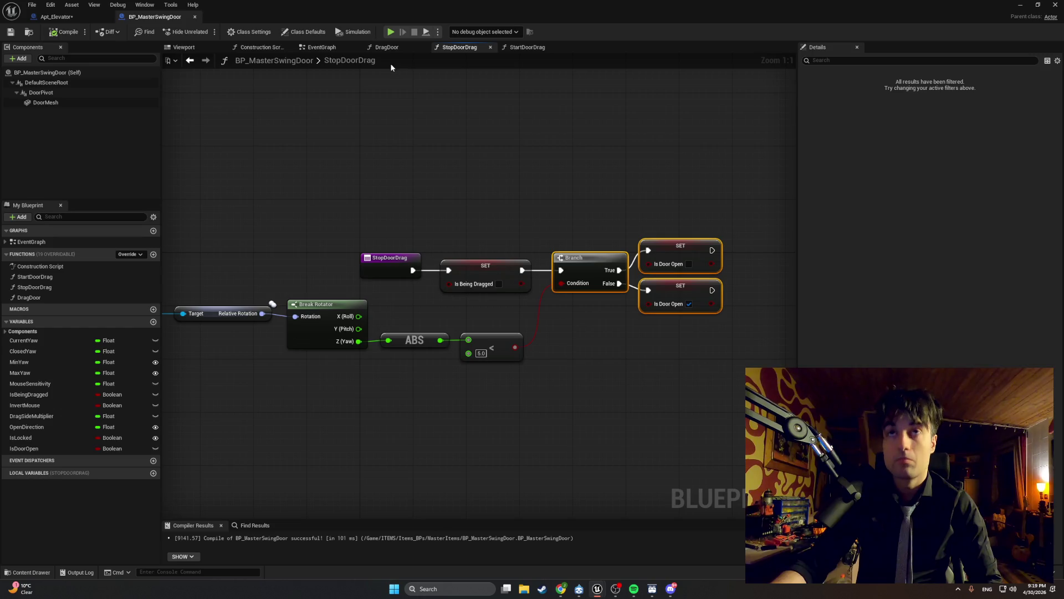
click(507, 48)
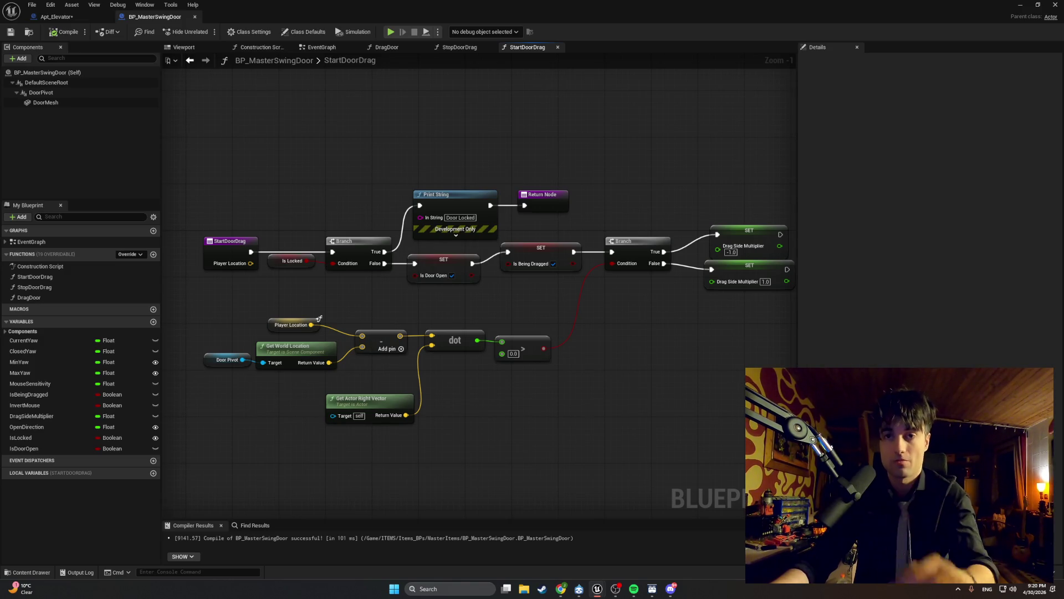
Step: Frame and snip the StartDoorDrag lock-check nodes, then minimise the blueprint window
key(alt+Tab)
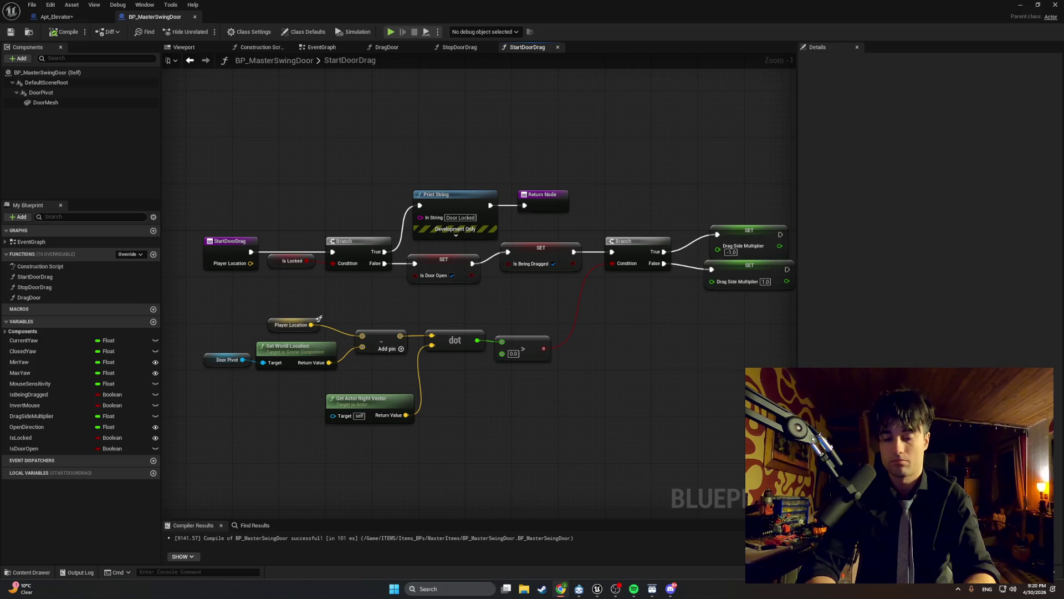
scroll(335, 288, up, 1)
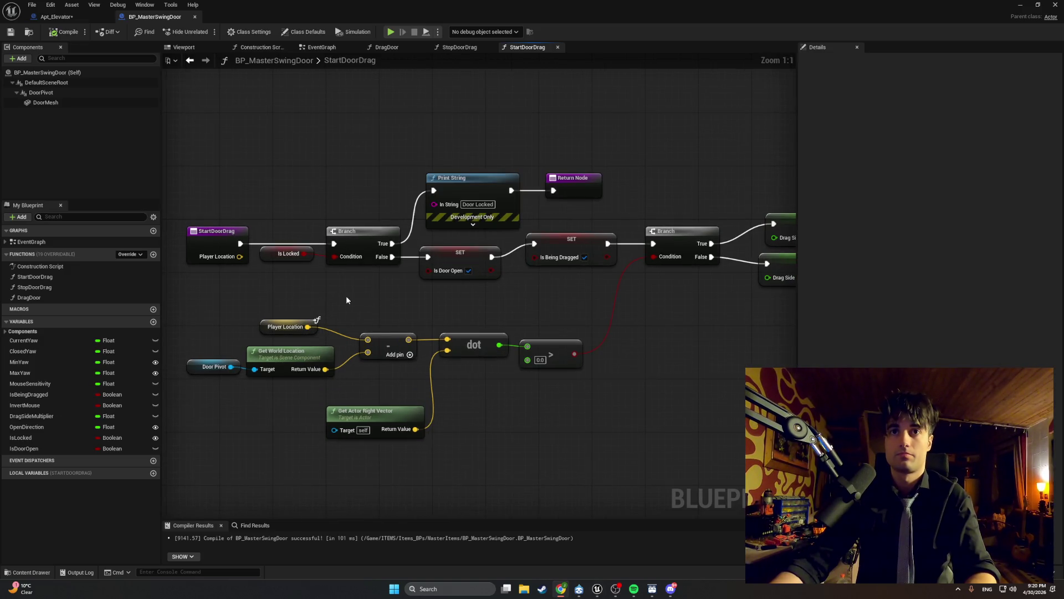
drag(345, 299, 370, 326)
mouse_move(634, 177)
mouse_down()
mouse_move(287, 312)
mouse_move(208, 329)
mouse_up()
key(alt+Tab)
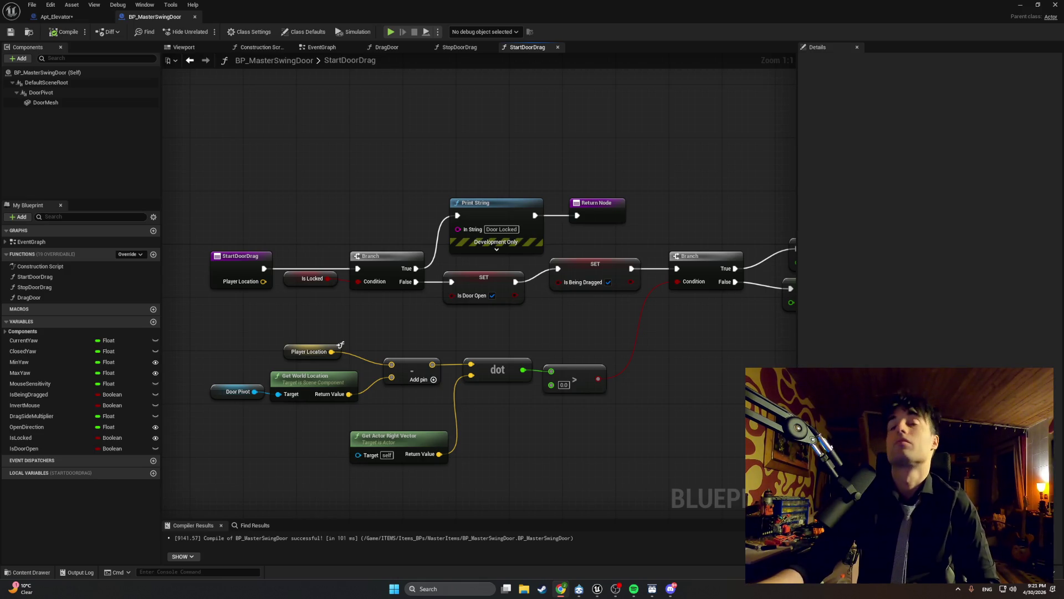
click(1020, 5)
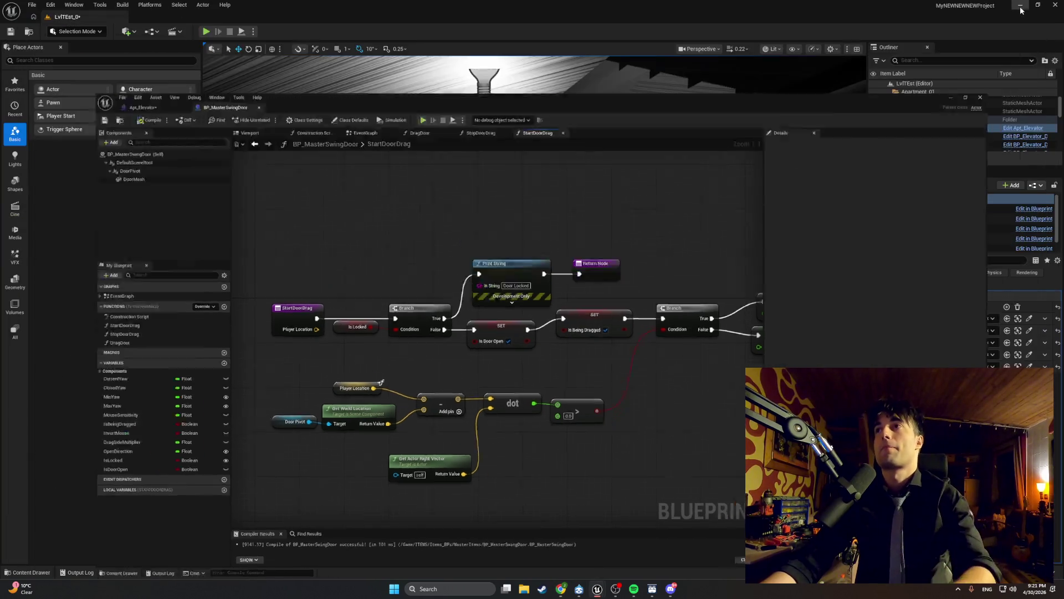
Step: Play the level, walk down the stairs to the elevator door, interact, then stop playing
click(205, 31)
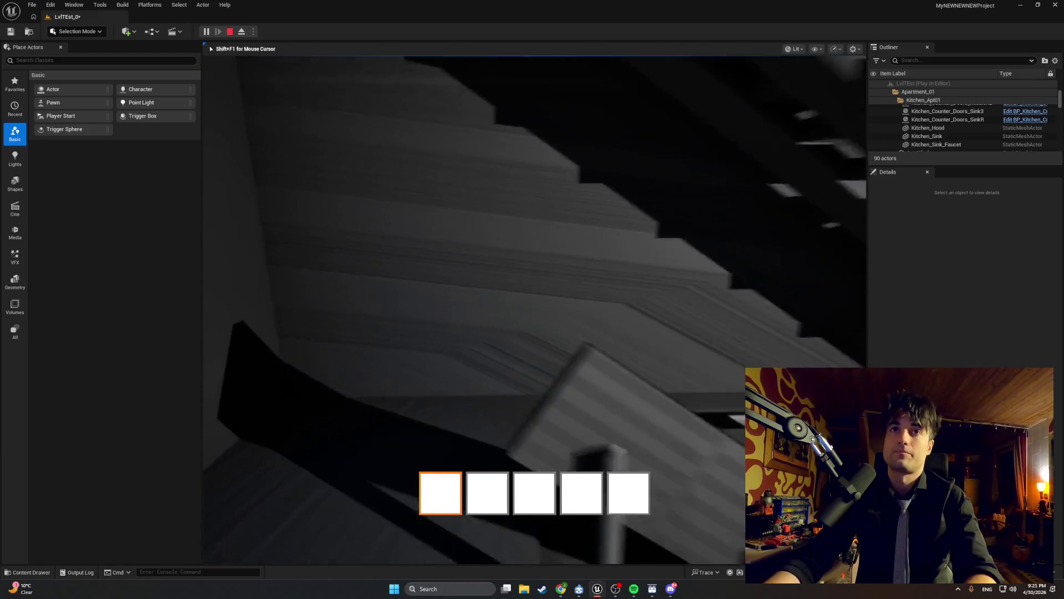
key(w)
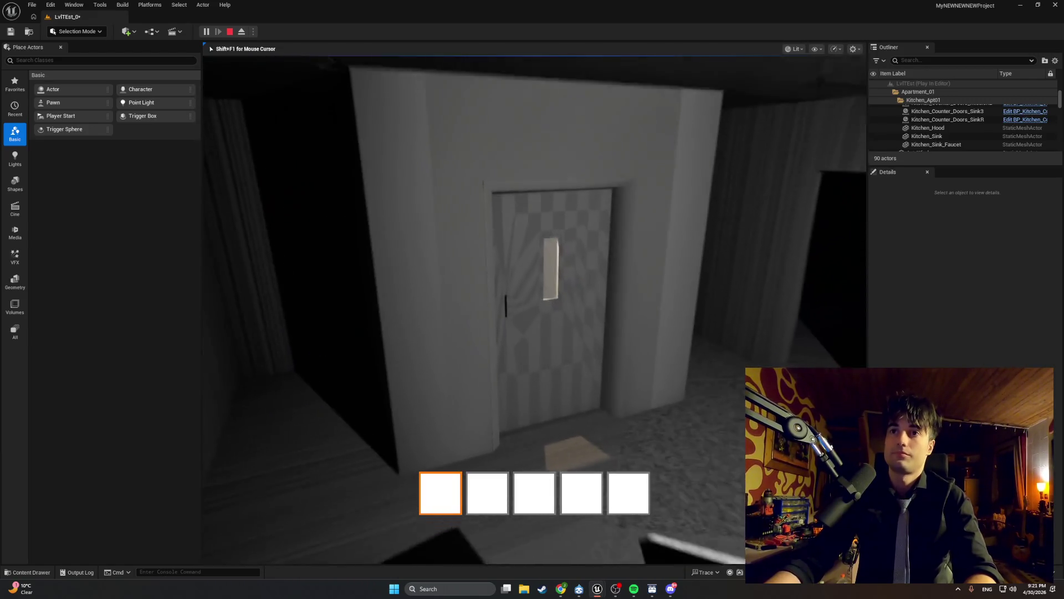
key(e)
key(w)
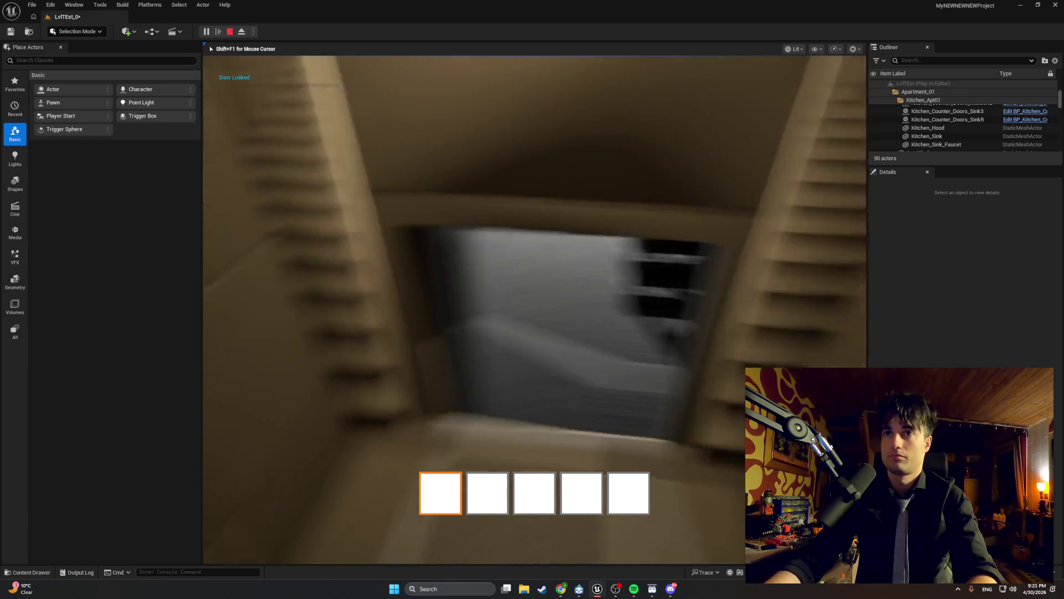
key(Escape)
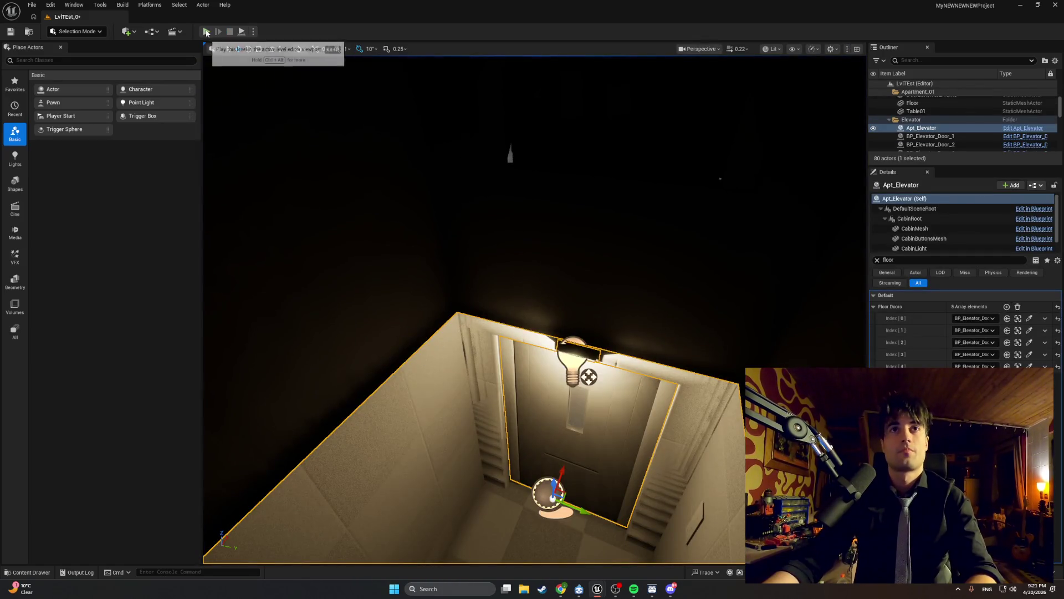
Step: Look around from the elevator, then return to the Apt_Elevator blueprint's graph
mouse_move(276, 111)
mouse_down()
mouse_move(277, 144)
mouse_move(282, 114)
mouse_move(299, 105)
mouse_move(388, 200)
mouse_up()
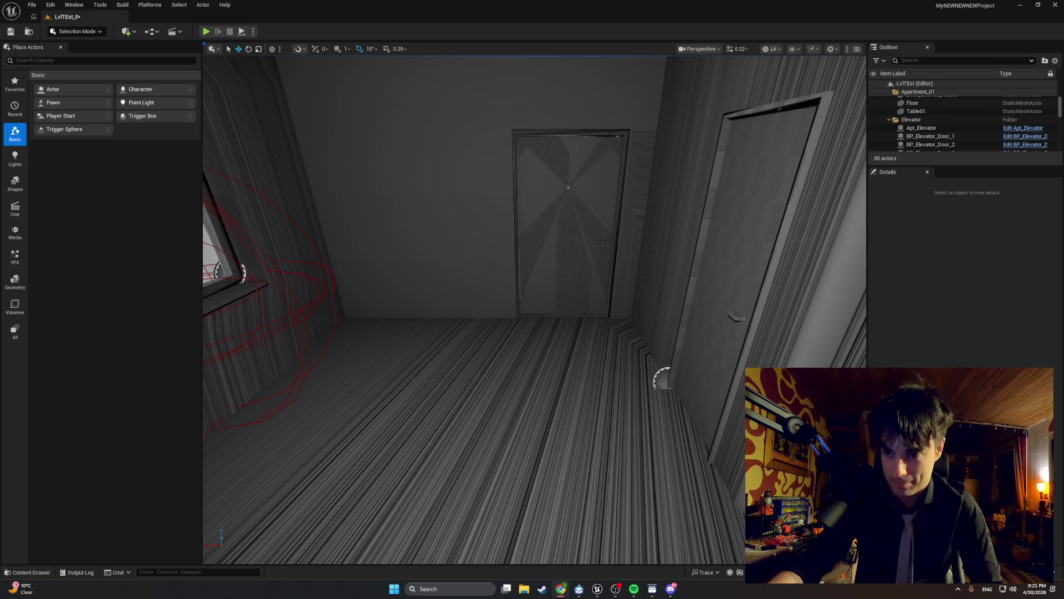
mouse_move(597, 589)
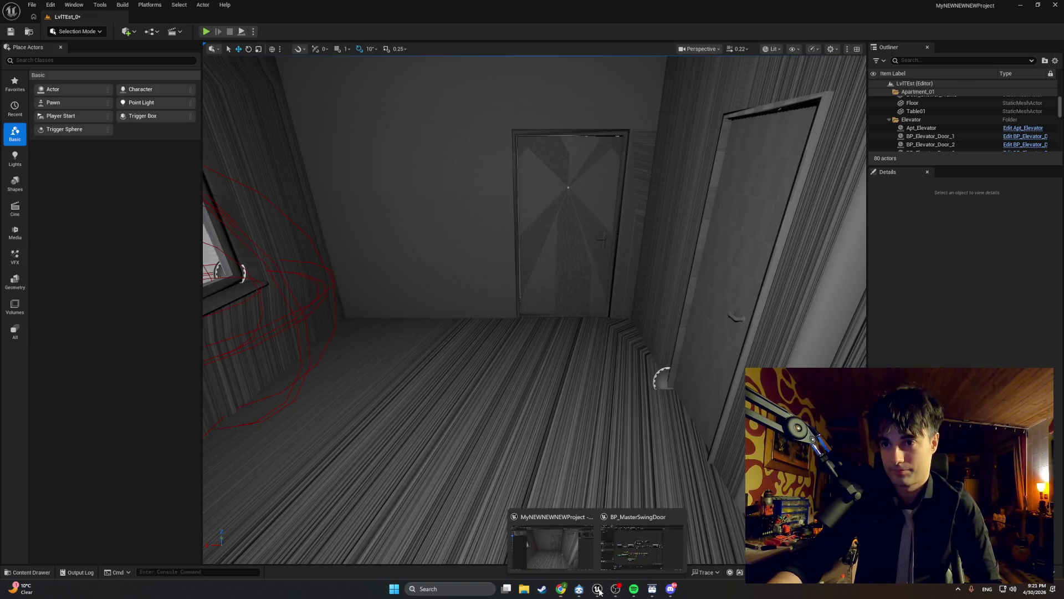
click(614, 557)
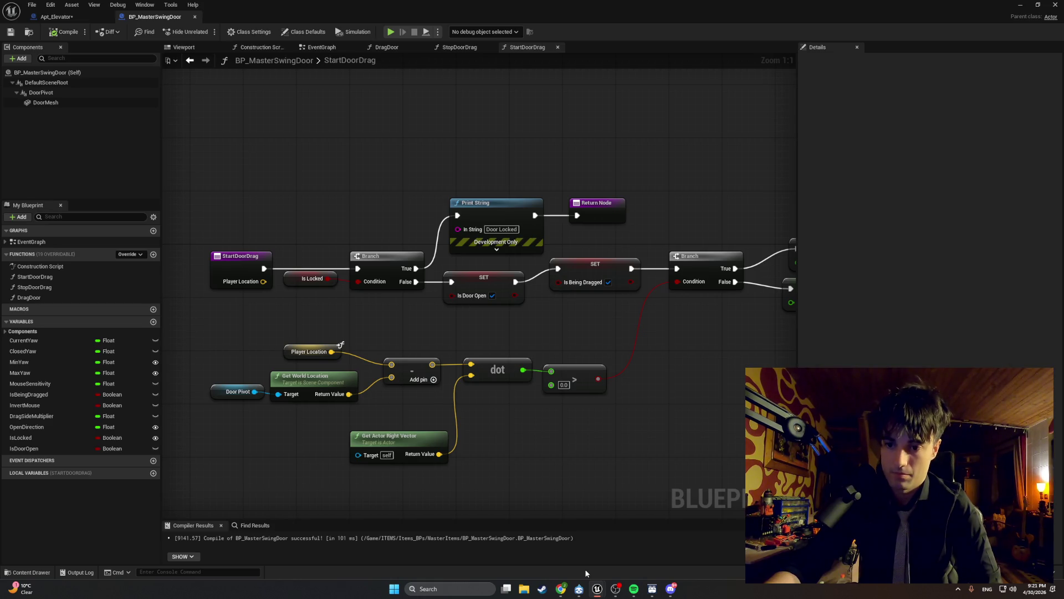
click(56, 18)
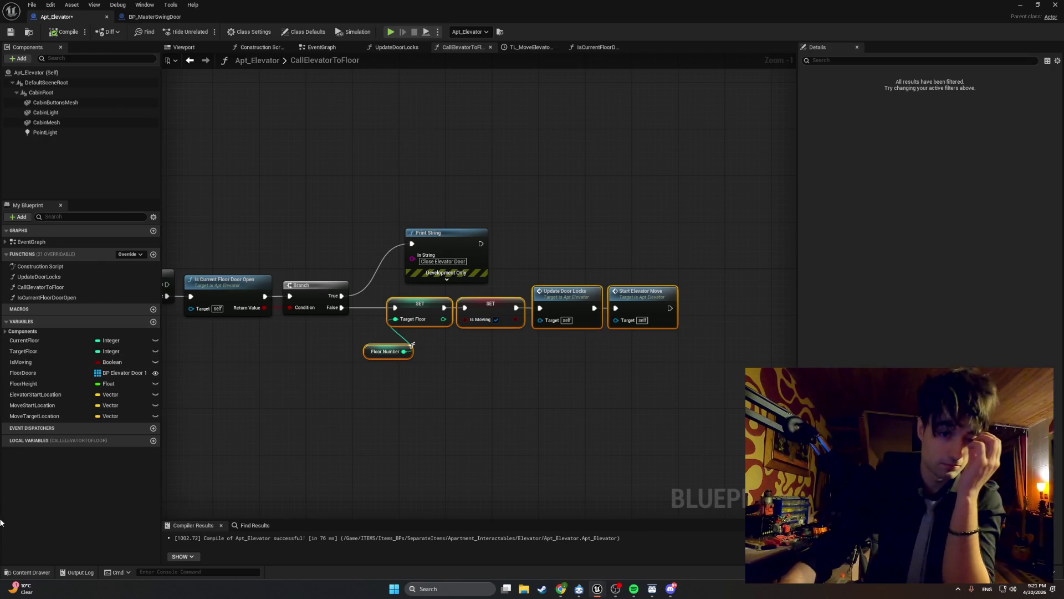
Step: In SeparateItems/Apartment_Interactables/Elevator, rename the Apt_Elevator asset to BP_Elevator
click(28, 571)
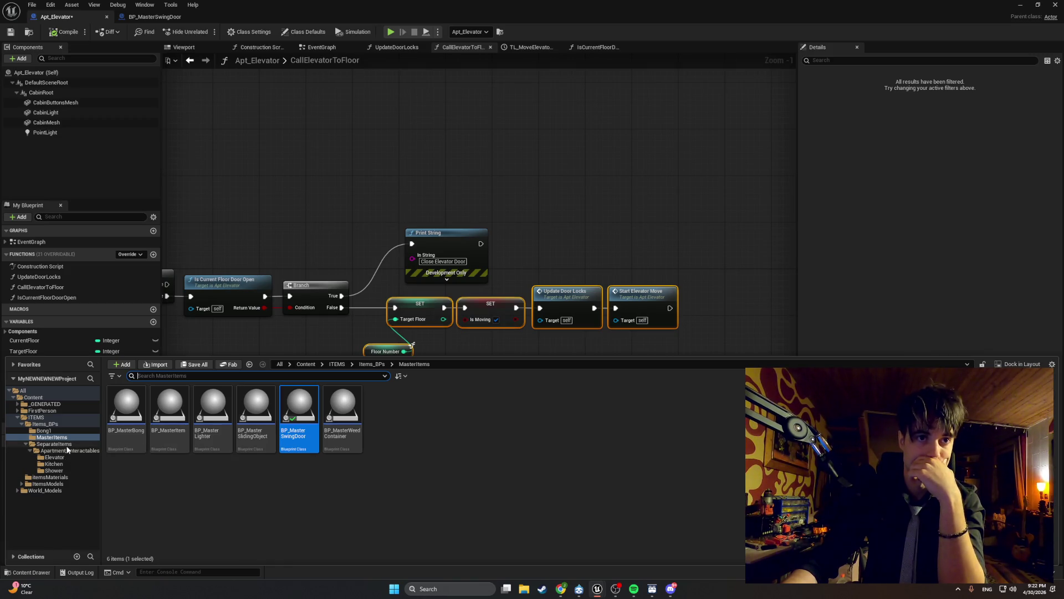
click(39, 443)
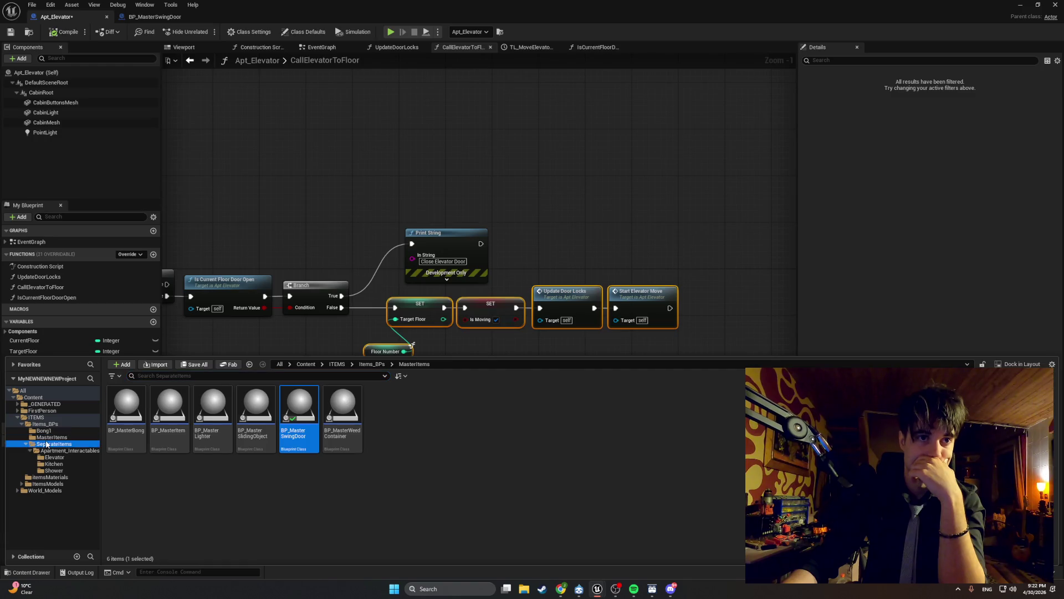
click(66, 450)
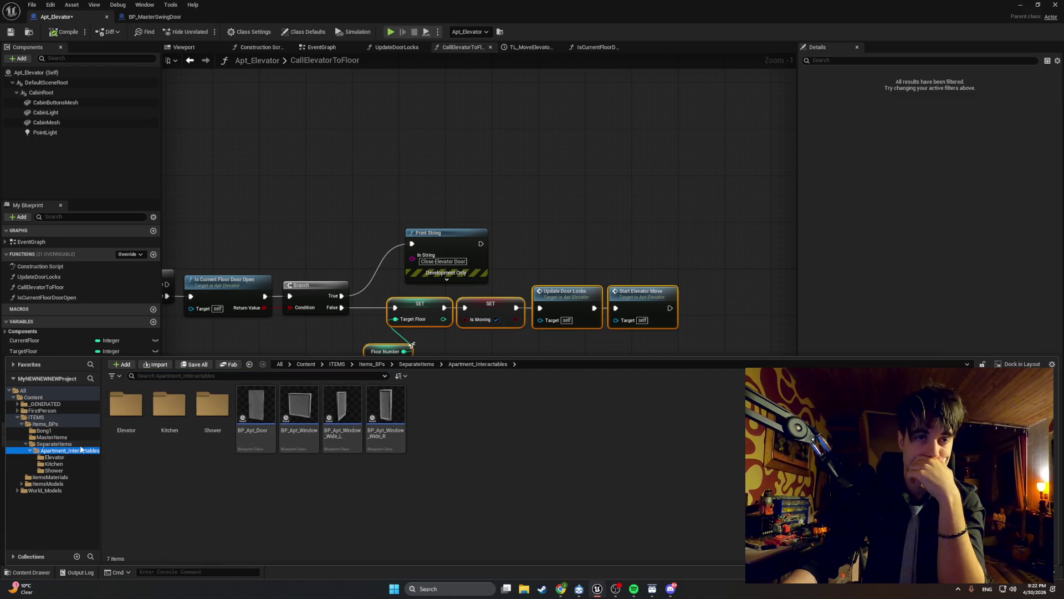
double_click(122, 411)
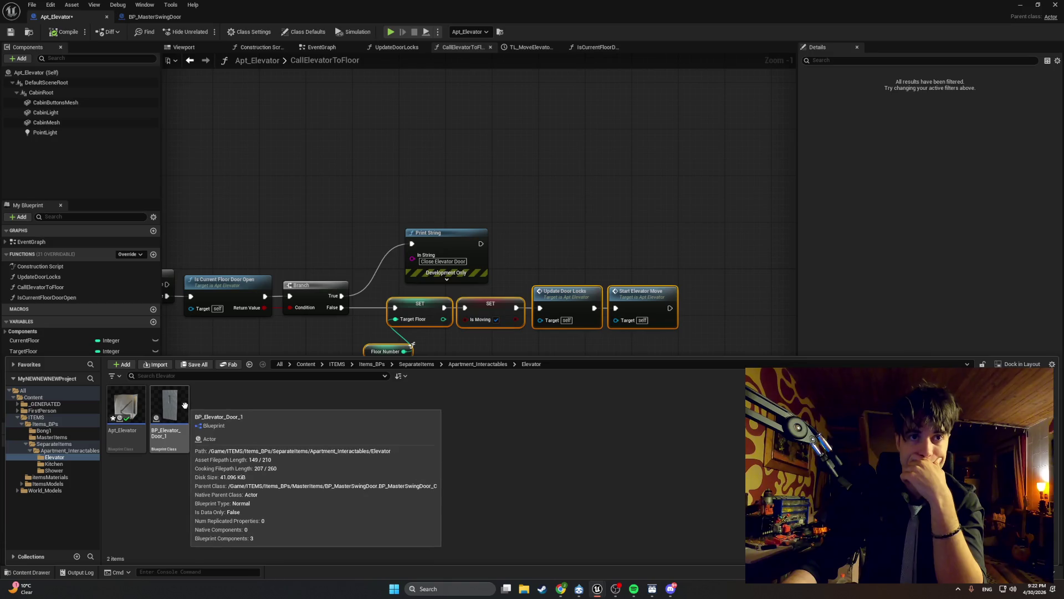
click(133, 407)
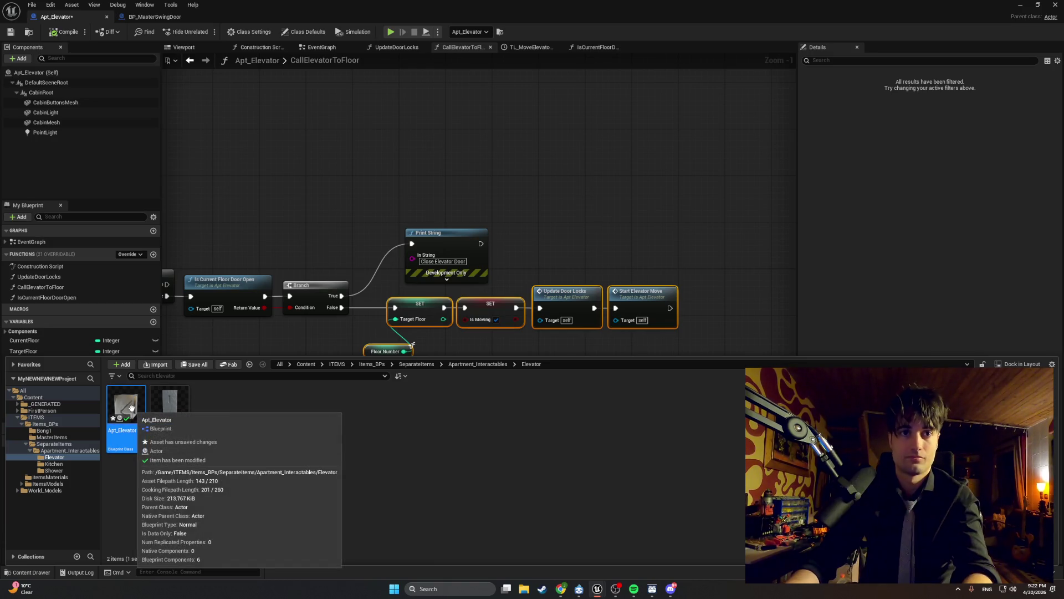
key(F2)
key(Home)
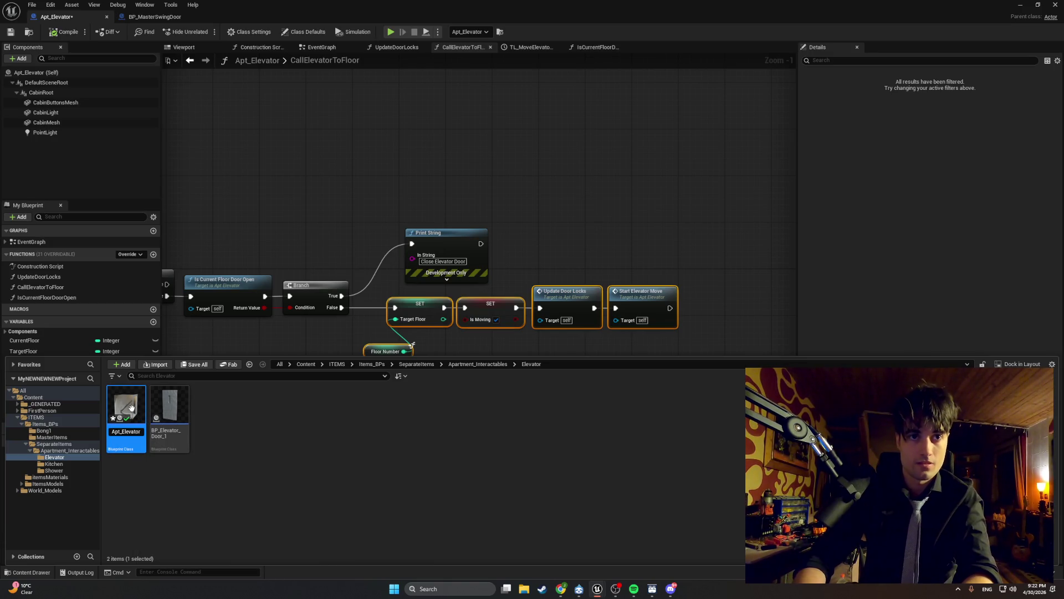
key(BackSpace)
key(BackSpace)
key(BackSpace)
text(BP)
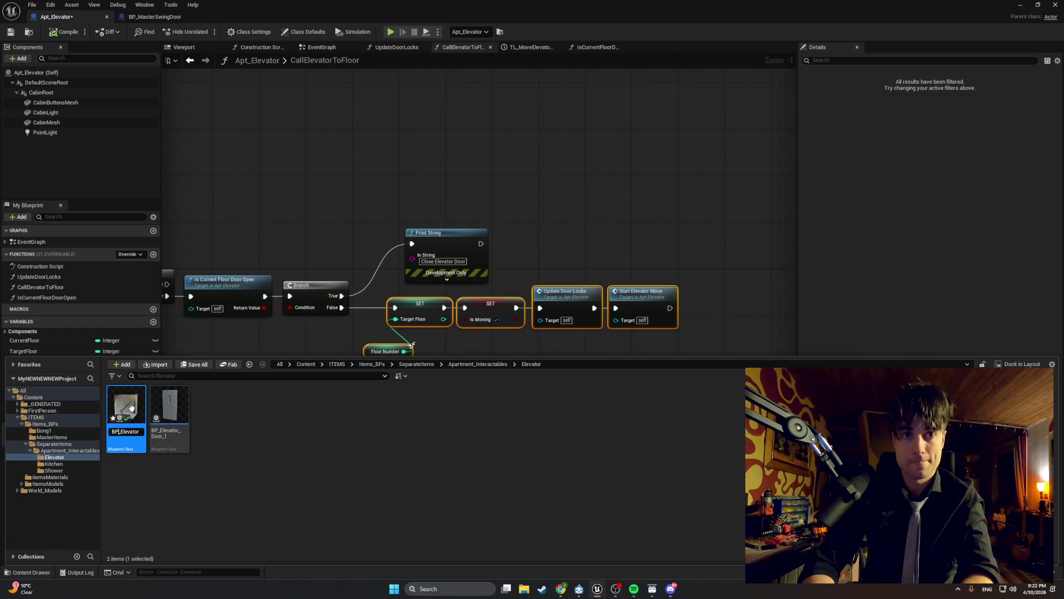
key(Return)
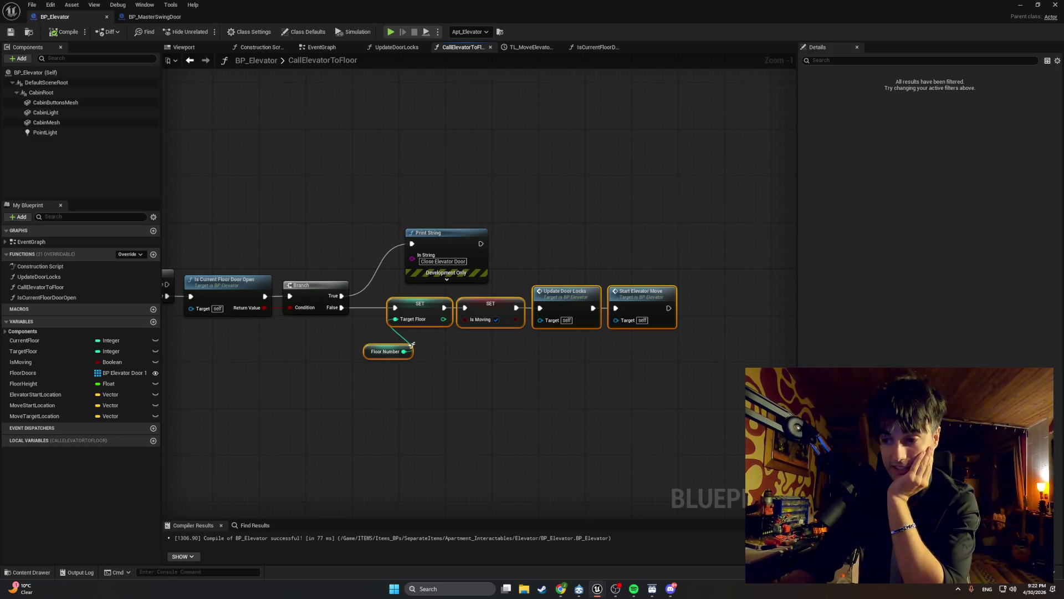
click(634, 589)
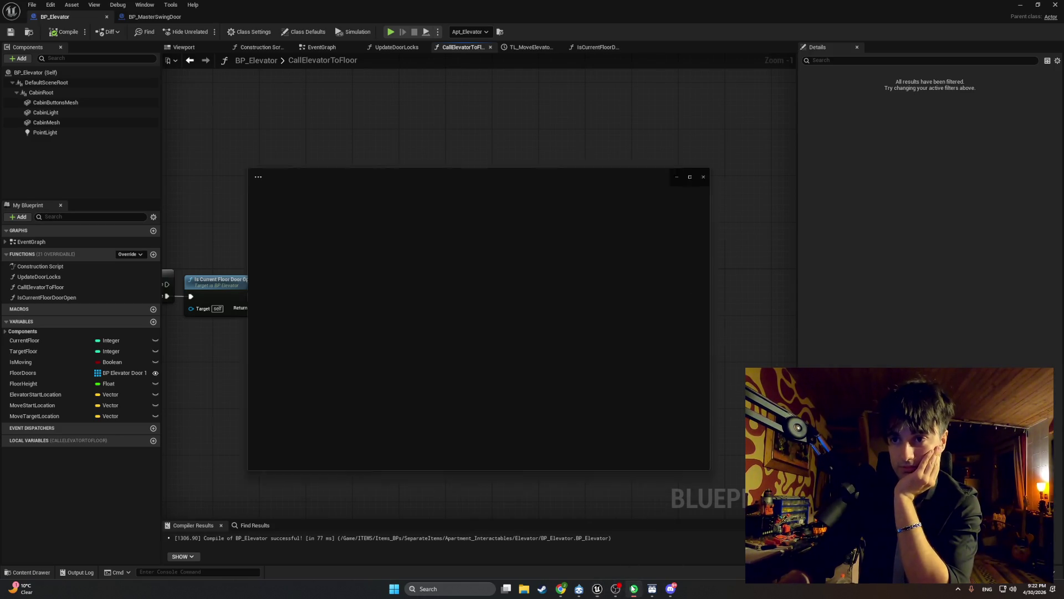
Step: Hide the music player and open UpdateDoorLocks, panning to the loop, Branch and SET nodes
click(457, 405)
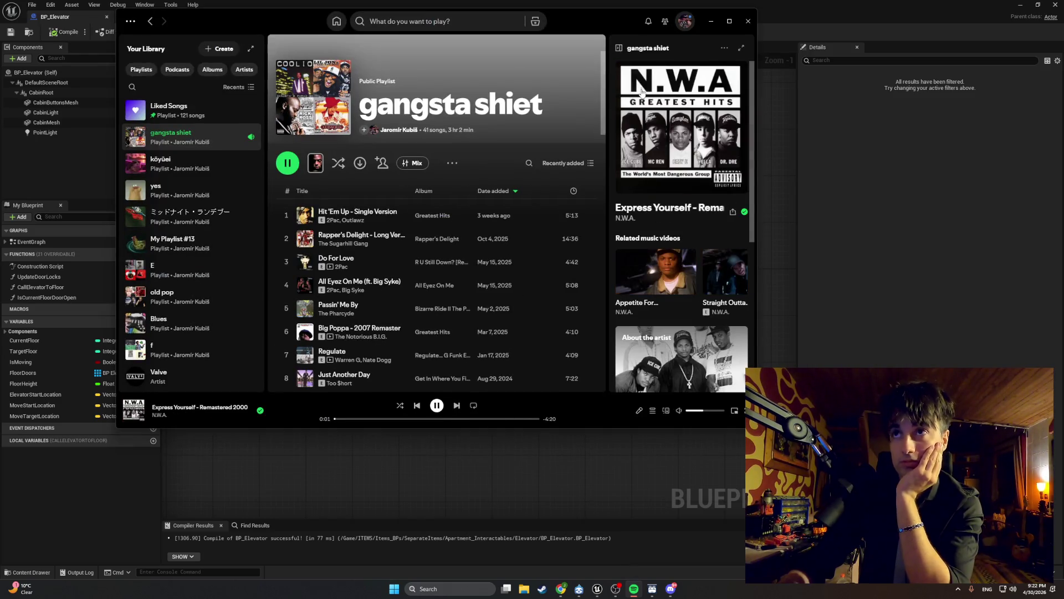
click(711, 21)
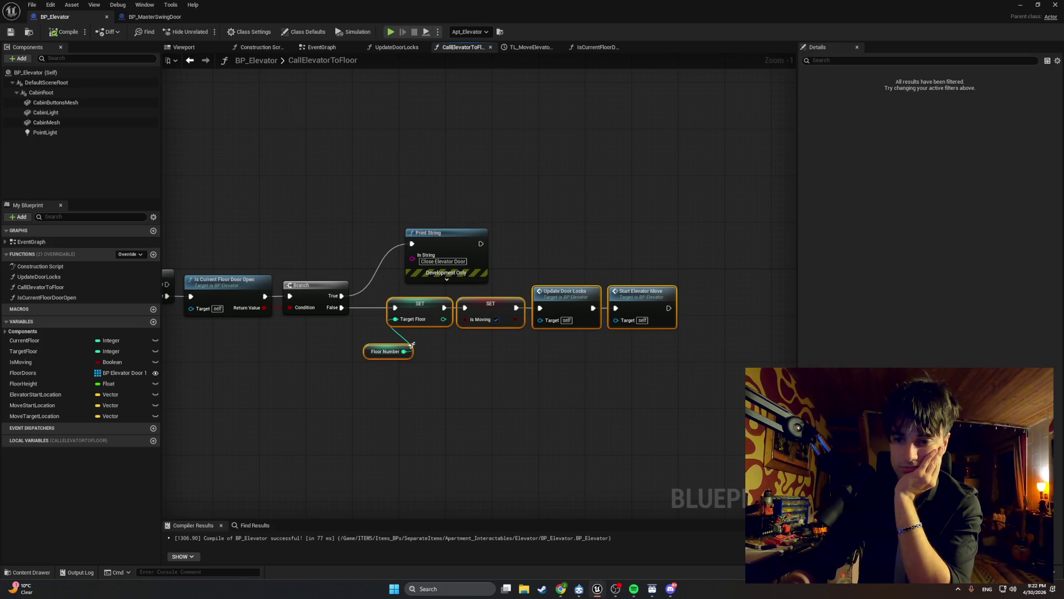
click(397, 49)
drag(305, 184, 437, 189)
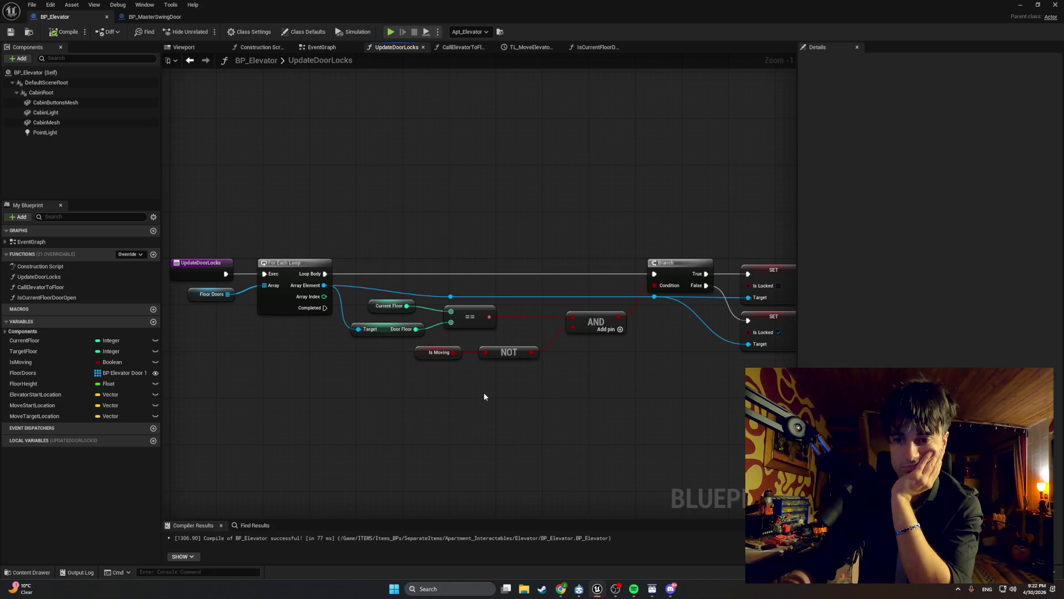
drag(293, 331, 331, 358)
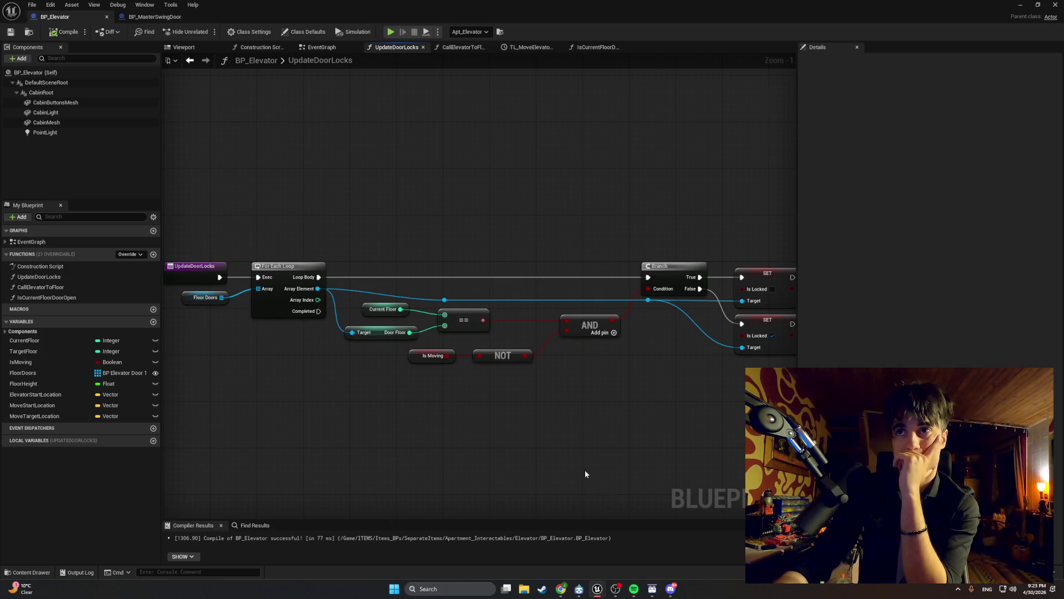
mouse_move(584, 470)
mouse_down()
mouse_move(464, 451)
mouse_move(489, 458)
mouse_move(603, 428)
mouse_move(547, 432)
mouse_move(554, 414)
mouse_move(733, 374)
mouse_move(588, 256)
mouse_move(368, 231)
mouse_move(485, 380)
mouse_up()
Step: Move the AND node left and pull the Branch and both SET nodes left beside it
drag(555, 312, 531, 313)
drag(500, 375, 347, 344)
drag(525, 311, 502, 311)
drag(592, 233, 784, 363)
drag(634, 256, 567, 256)
click(548, 311)
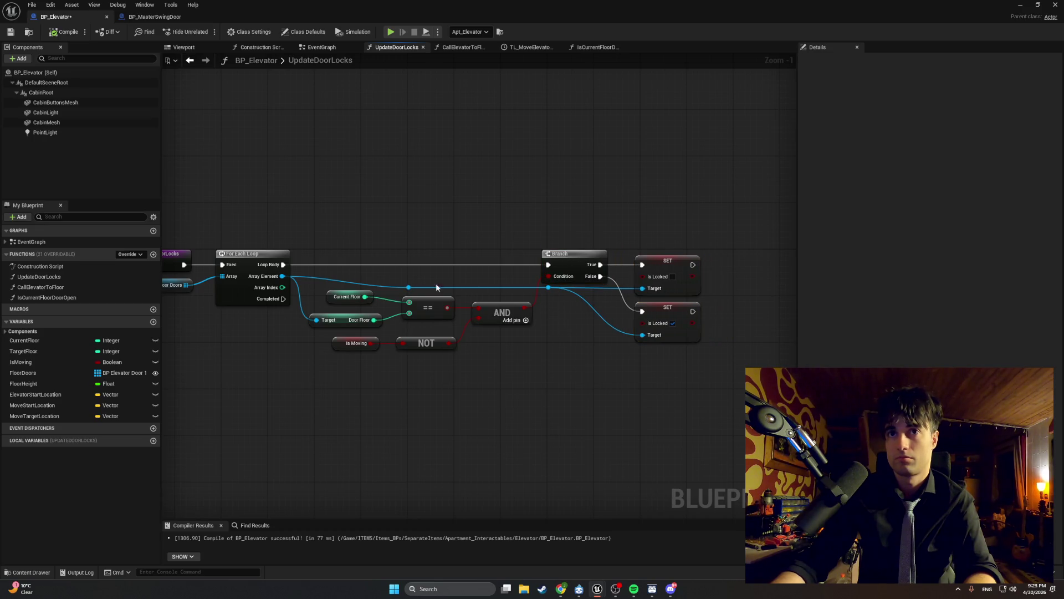
Step: Delete the reroute nodes and wire Array Element directly into the upper SET's Target
click(548, 287)
key(Delete)
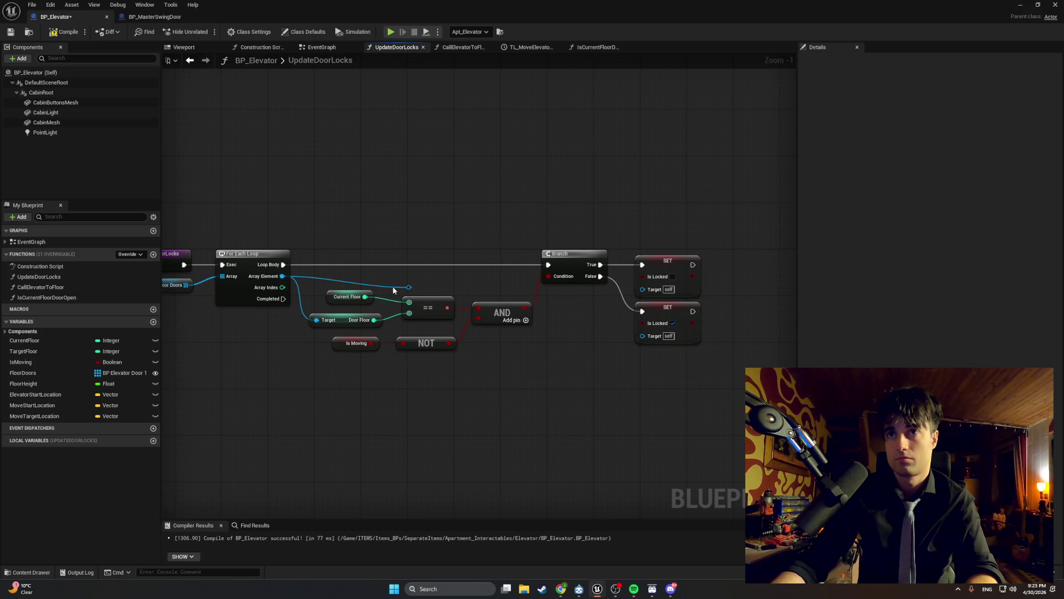
drag(408, 286, 643, 289)
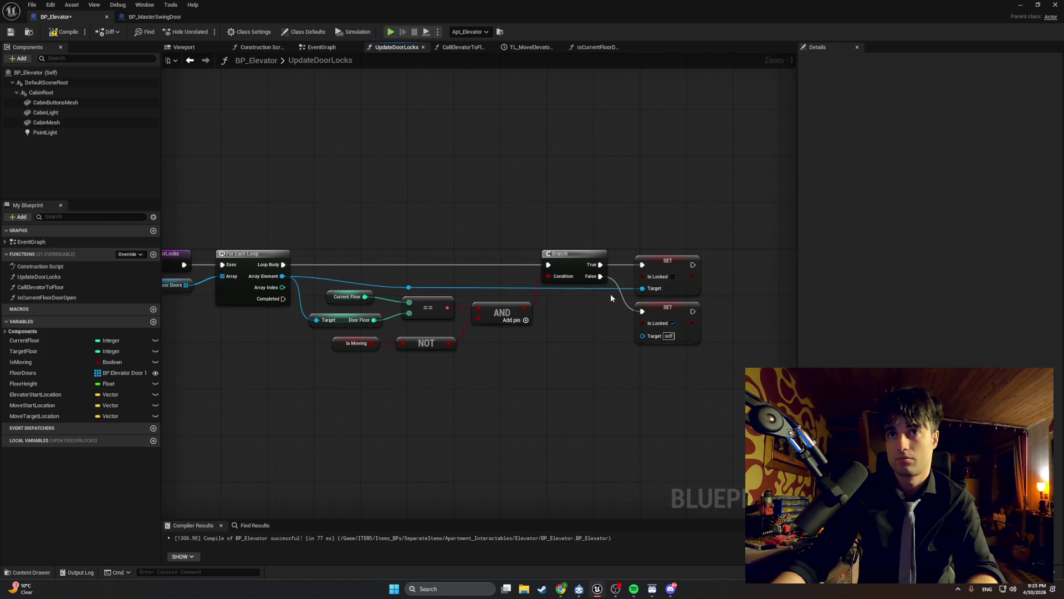
click(409, 287)
key(Delete)
drag(283, 276, 642, 294)
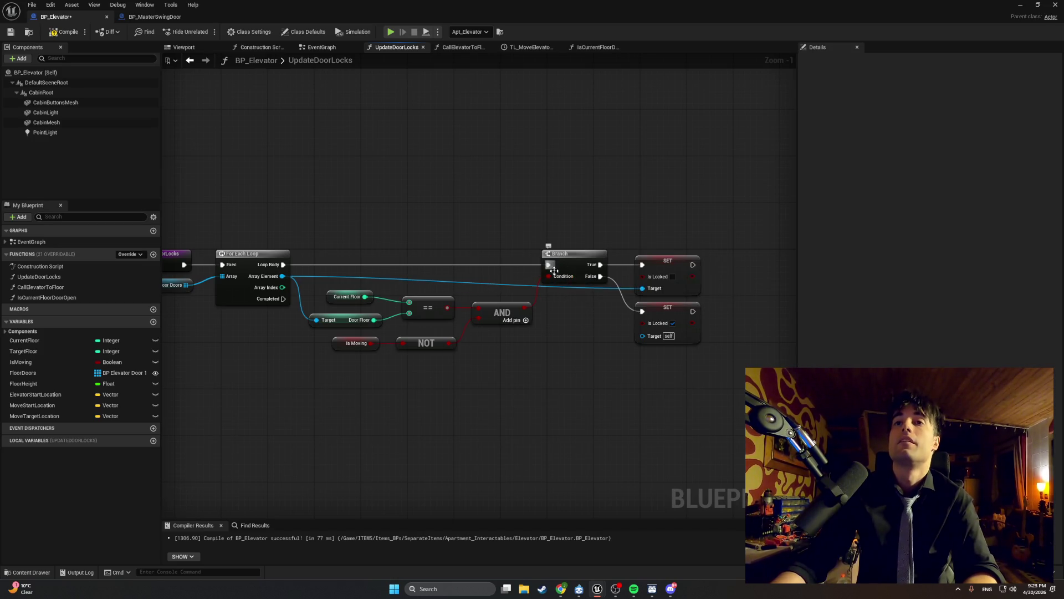
Step: Realign the Branch, both SET nodes and the AND node as one group
drag(681, 340, 632, 254)
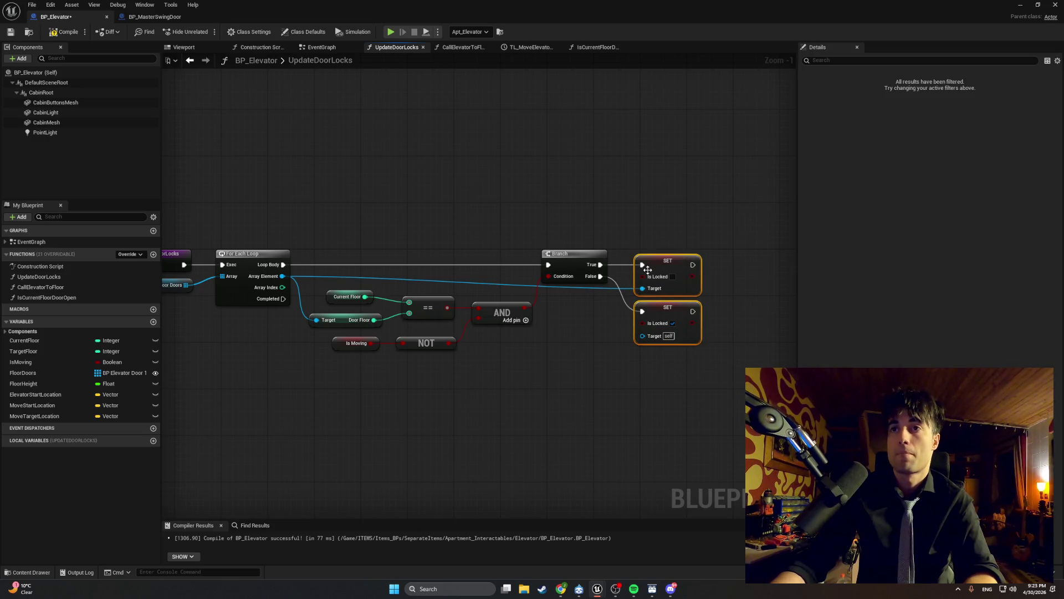
click(549, 334)
mouse_move(320, 239)
mouse_down()
mouse_move(409, 254)
mouse_move(301, 244)
mouse_up()
scroll(410, 260, up, 1)
mouse_move(652, 356)
mouse_down()
mouse_move(560, 220)
mouse_move(475, 216)
mouse_up()
drag(654, 377, 386, 178)
mouse_move(510, 222)
mouse_down()
mouse_move(497, 223)
mouse_move(511, 230)
mouse_up()
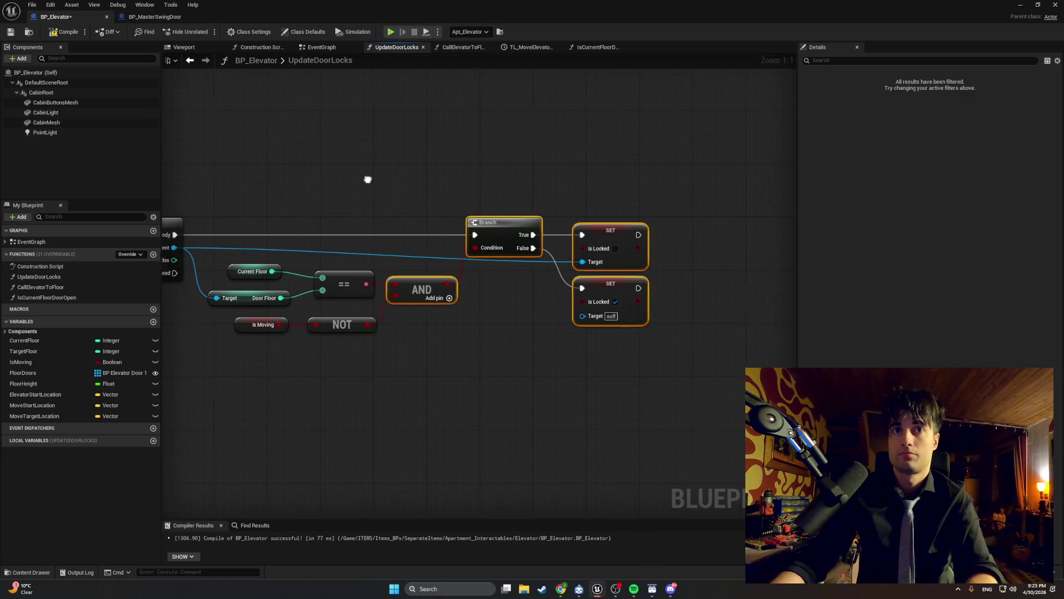
drag(368, 178, 524, 191)
Step: Shift the floor comparison, AND, Is Moving and NOT nodes left, then select the loop-start nodes
drag(499, 273, 383, 305)
drag(475, 308, 462, 308)
click(561, 297)
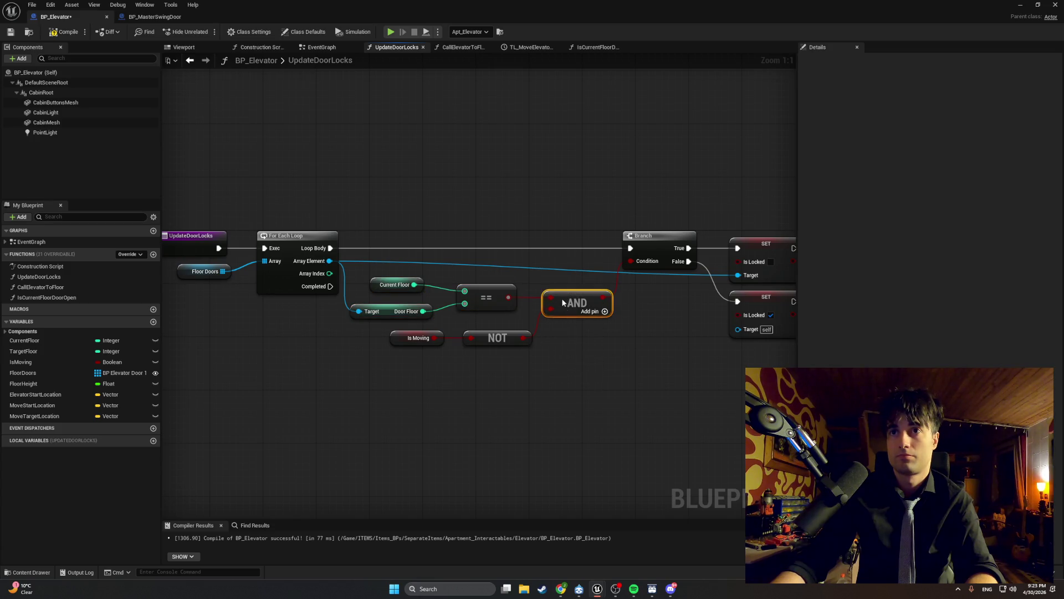
drag(561, 297, 548, 298)
click(466, 350)
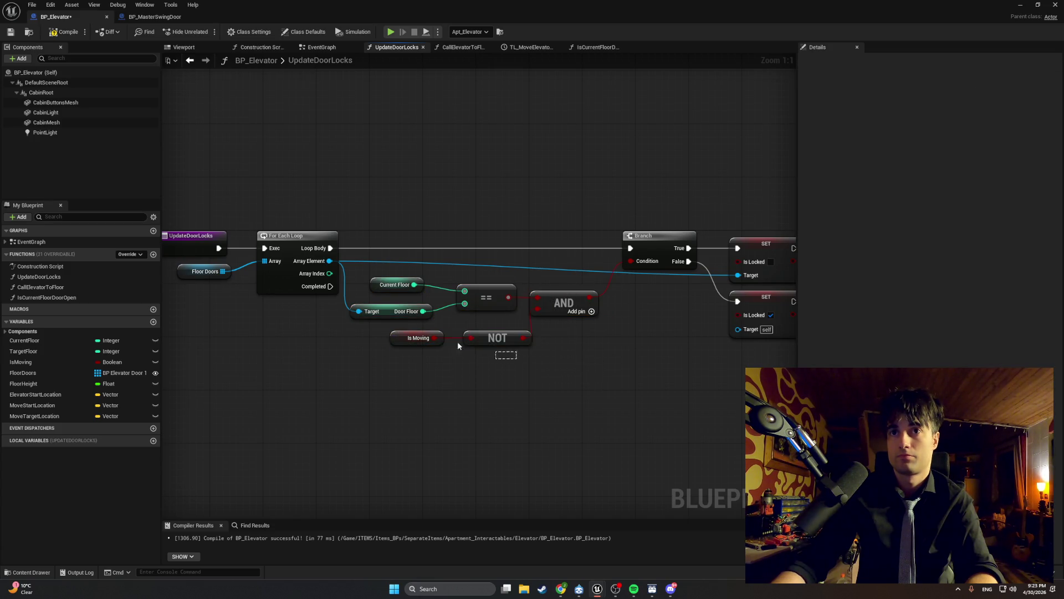
mouse_move(457, 345)
mouse_down()
mouse_move(438, 333)
mouse_move(460, 337)
mouse_up()
mouse_move(631, 372)
mouse_down()
mouse_move(498, 214)
mouse_move(501, 245)
mouse_up()
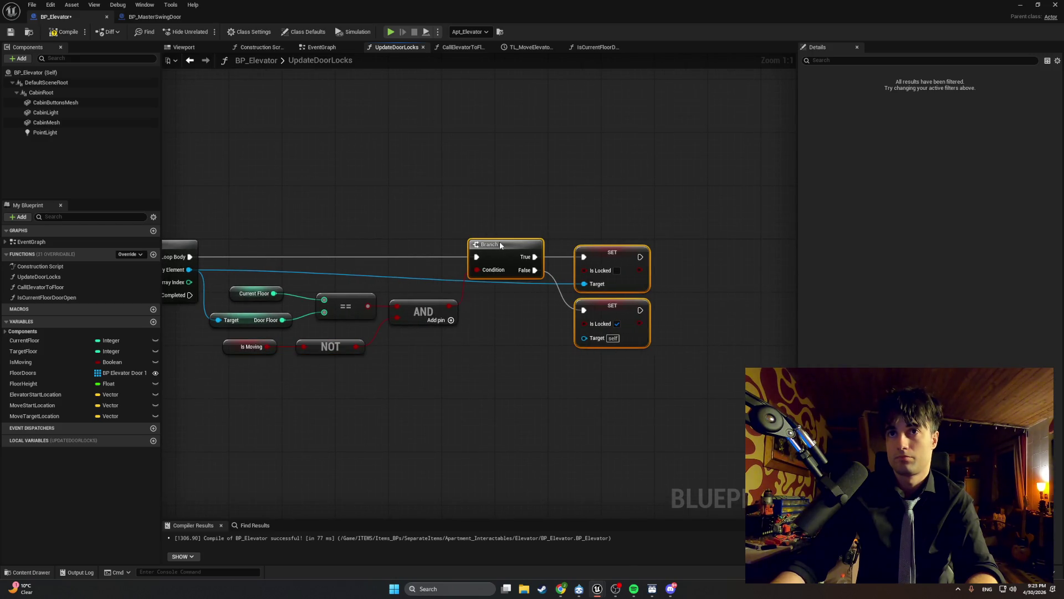
click(477, 218)
mouse_move(451, 216)
mouse_down()
mouse_move(600, 269)
mouse_move(551, 248)
mouse_move(584, 216)
mouse_up()
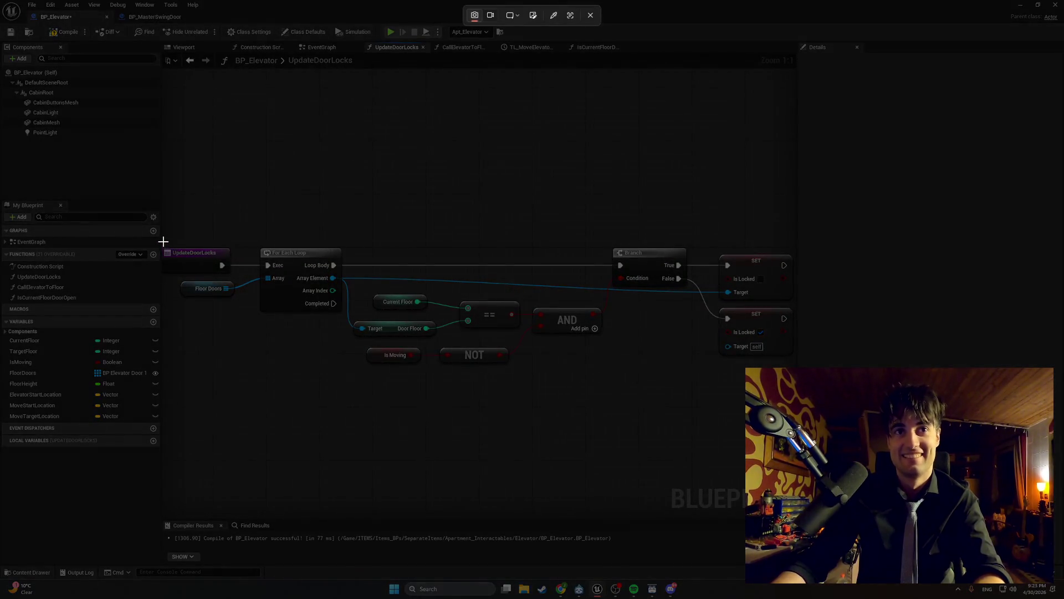
mouse_move(165, 242)
mouse_down()
mouse_move(526, 334)
mouse_move(793, 371)
mouse_up()
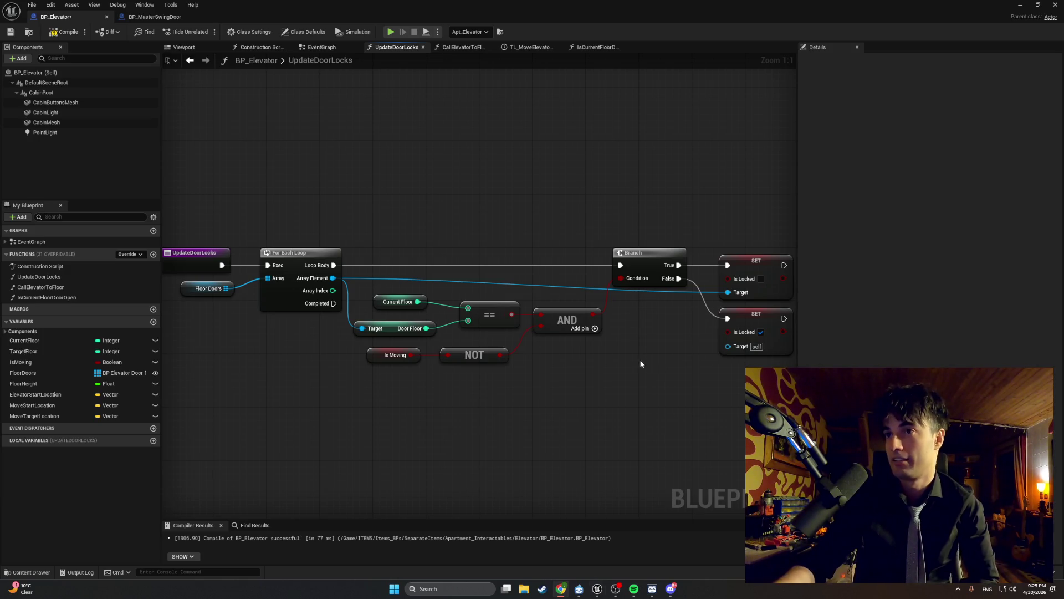
drag(643, 360, 573, 363)
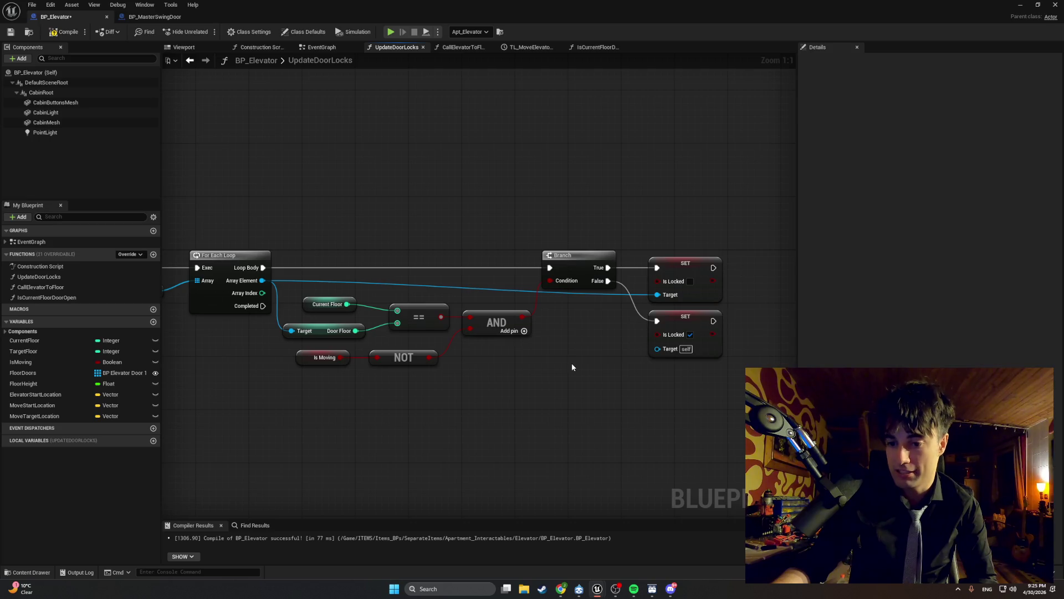
drag(657, 348, 262, 281)
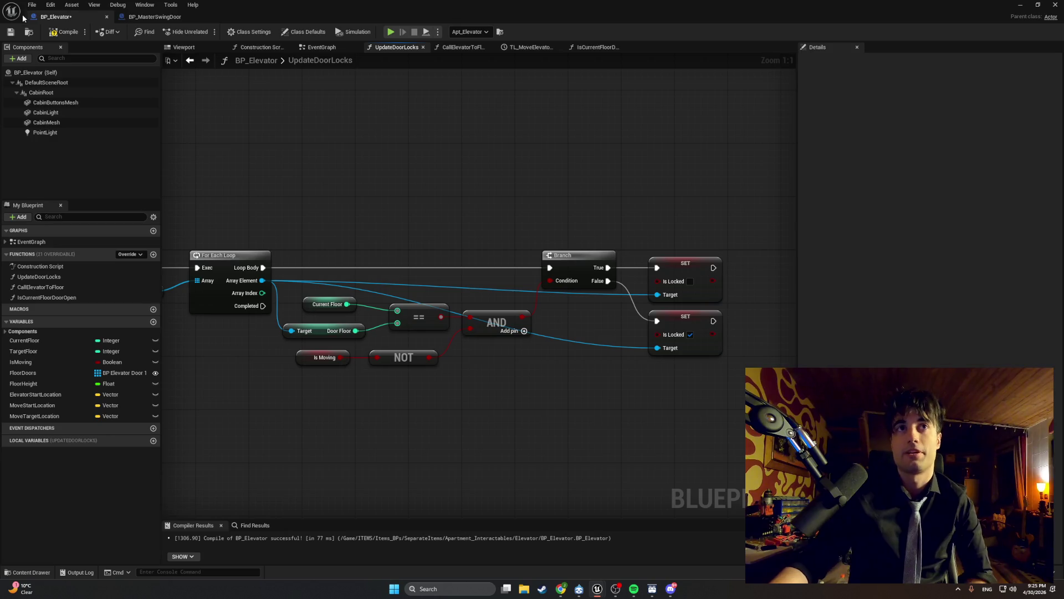
Step: Compile BP_Elevator, minimize its editor, and launch a Play In Editor test of LvlTEst
click(64, 32)
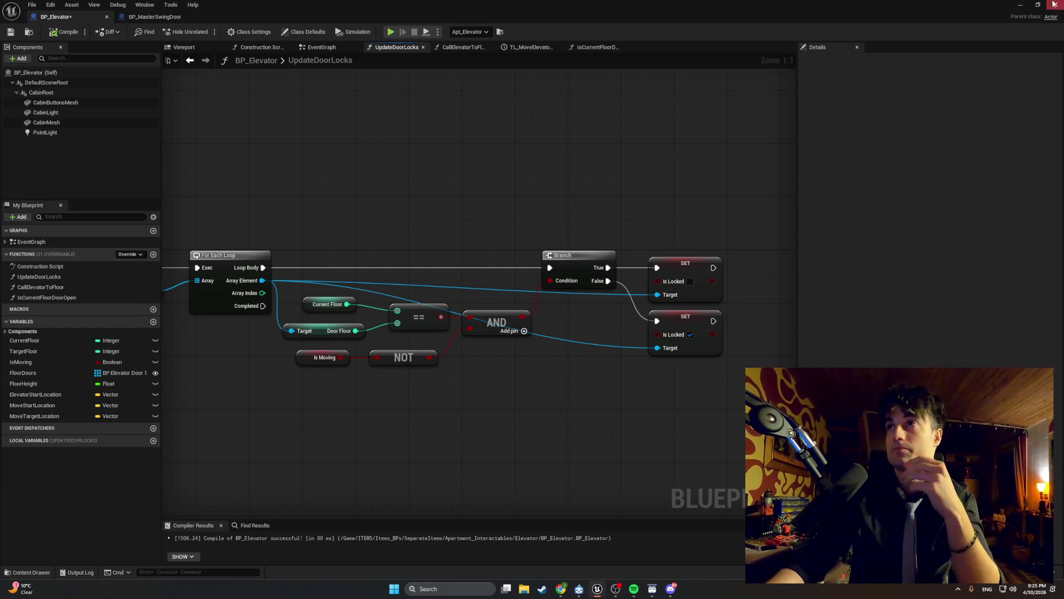
click(1020, 5)
click(206, 32)
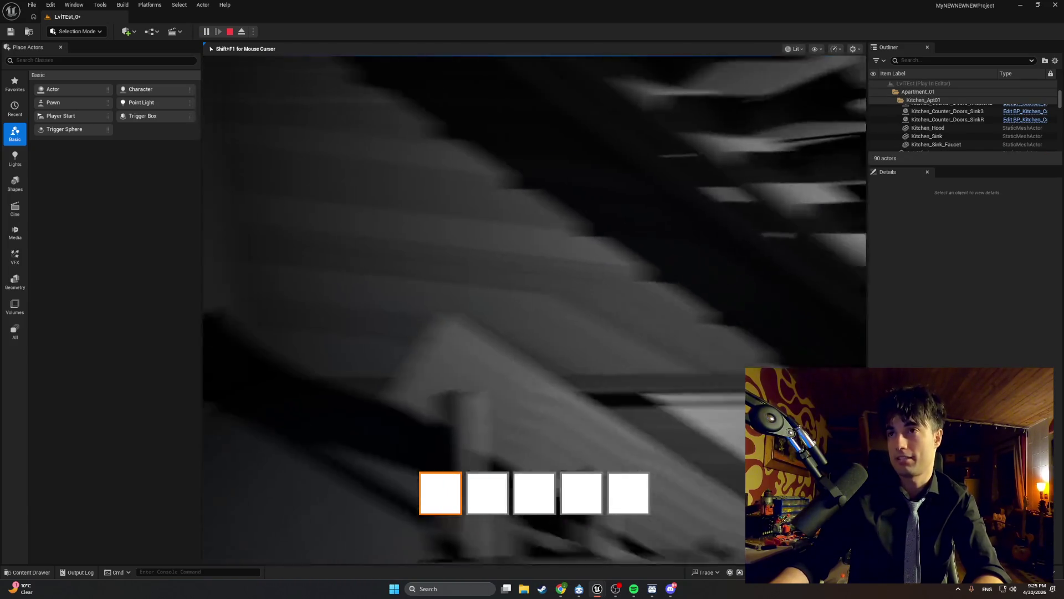
Step: Walk into the elevator, close its door to trigger the 'Door Locked' print, then stop PIE
key(w)
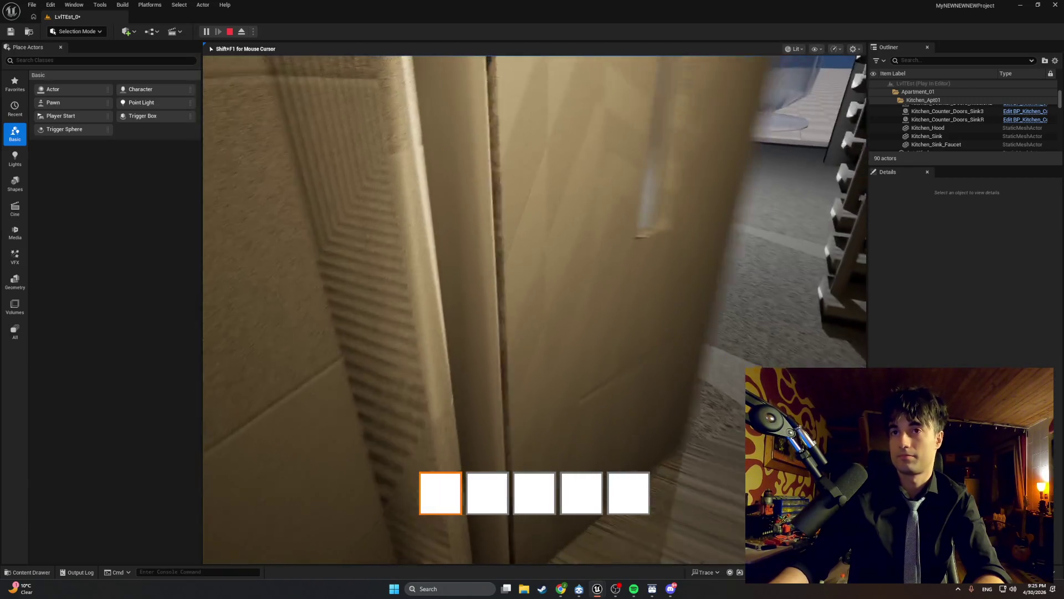
key(w)
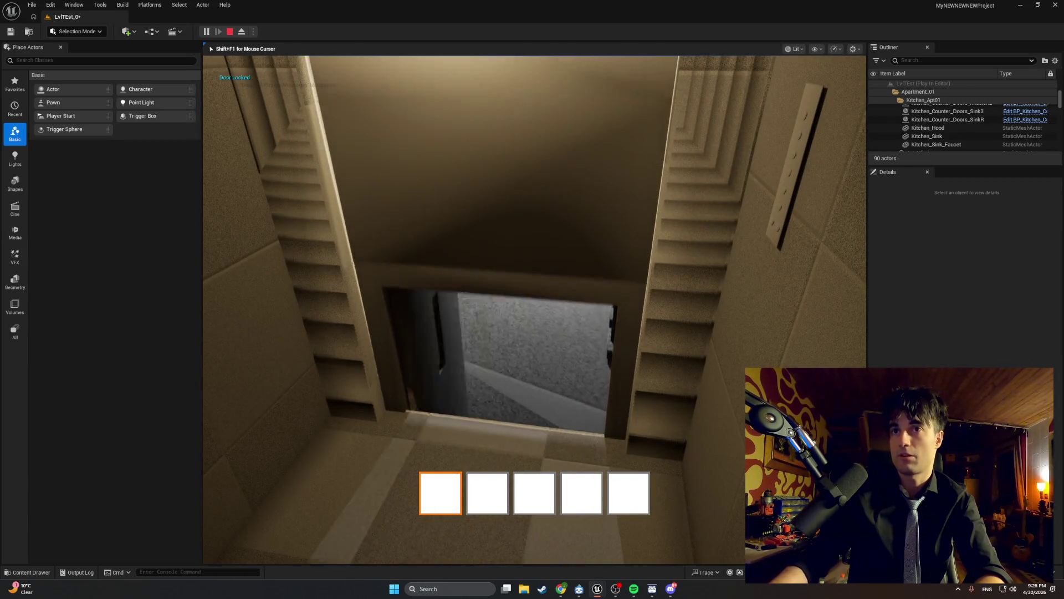
key(e)
key(e)
key(e)
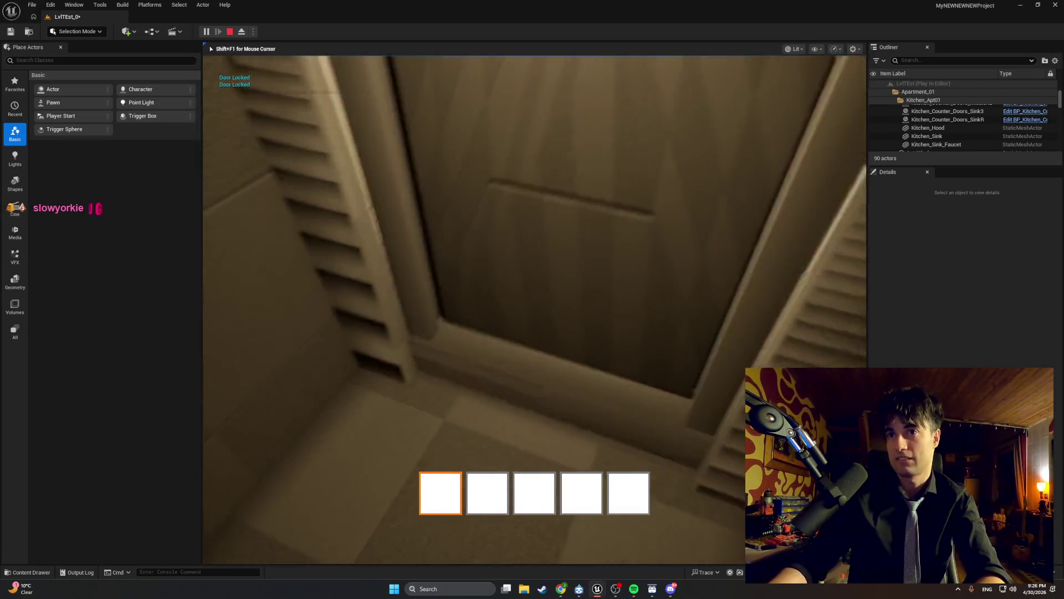
key(w)
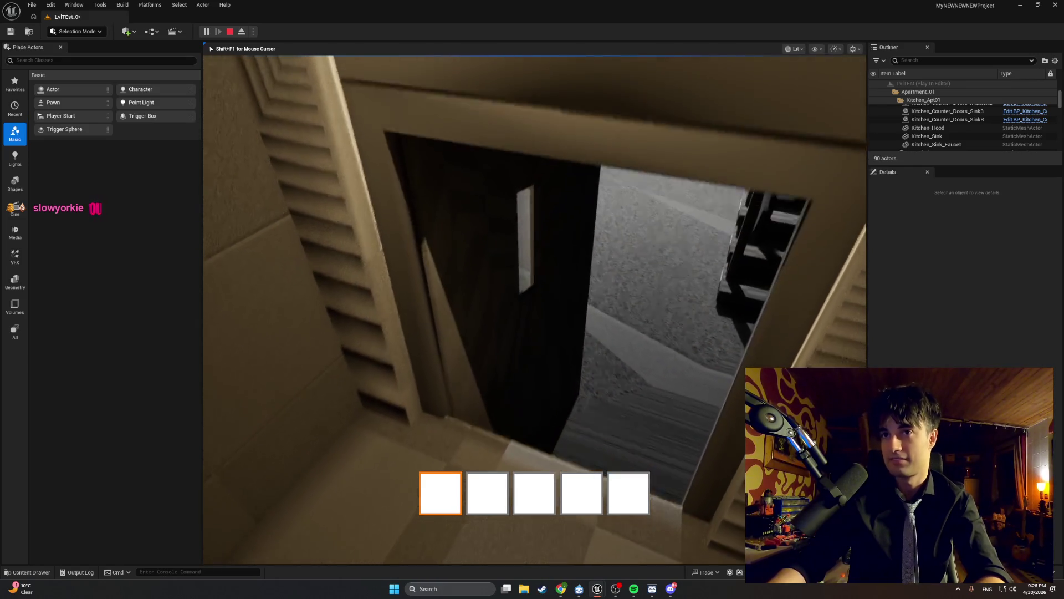
key(e)
key(e)
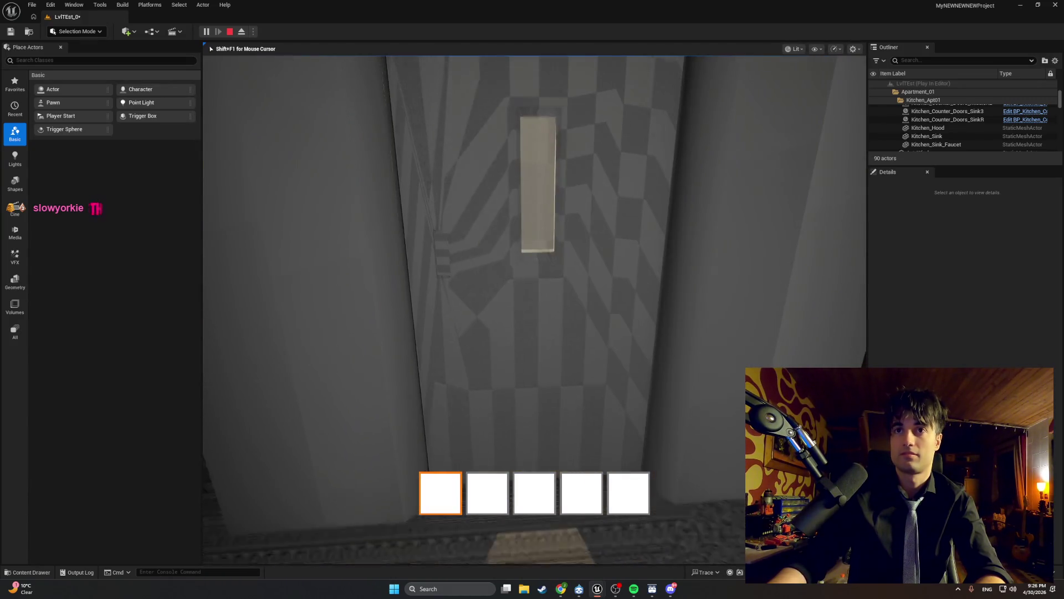
key(w)
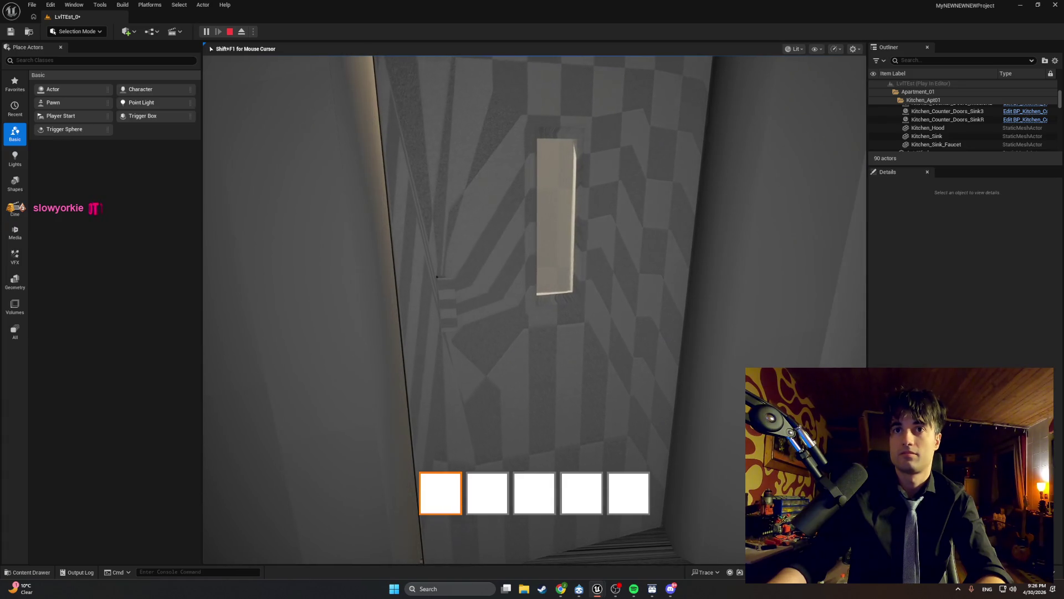
key(e)
key(e)
key(e)
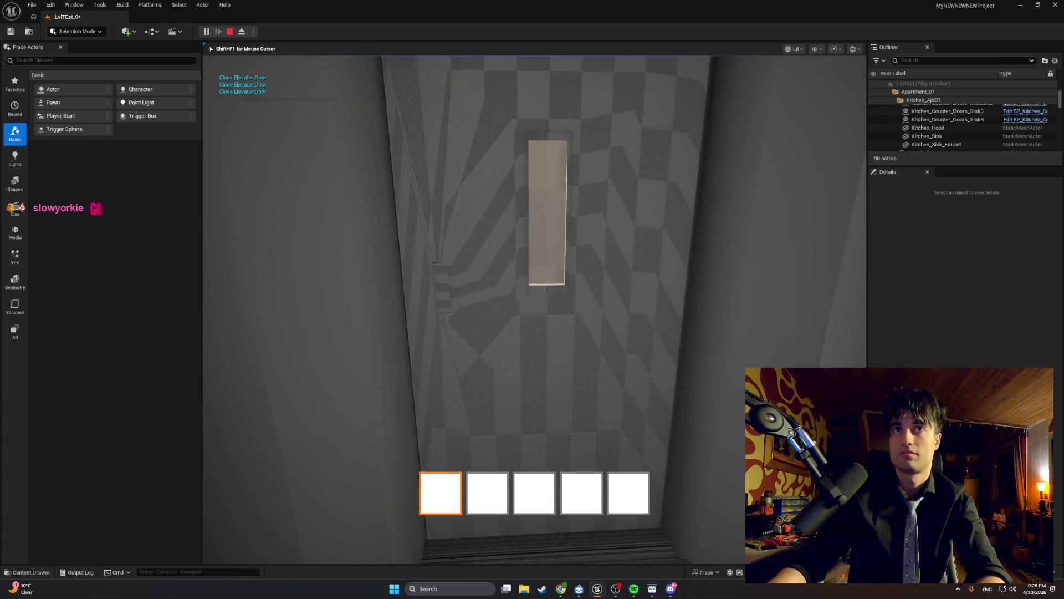
key(e)
key(w)
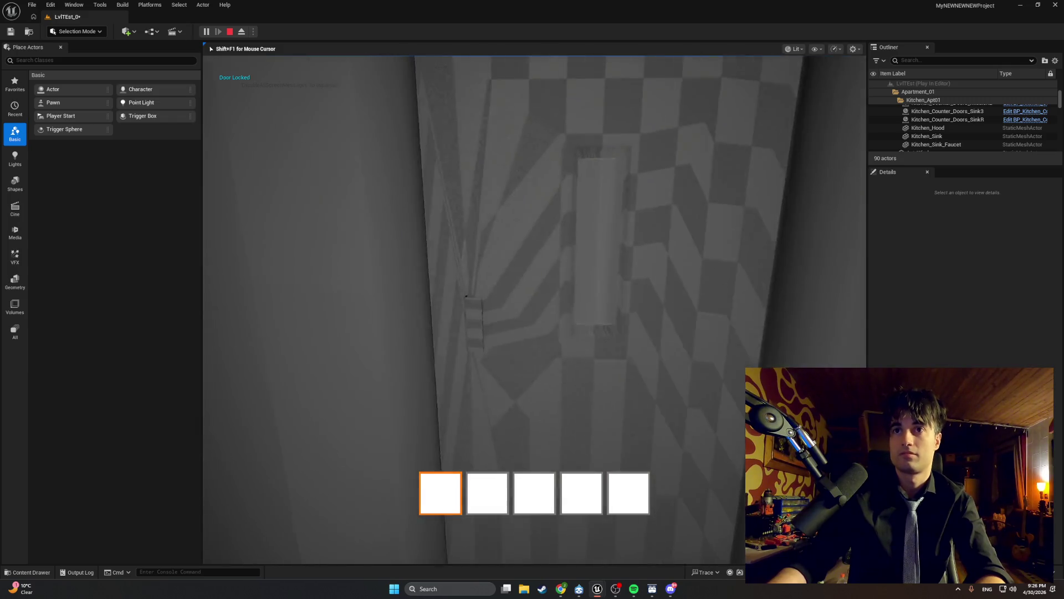
key(e)
key(e)
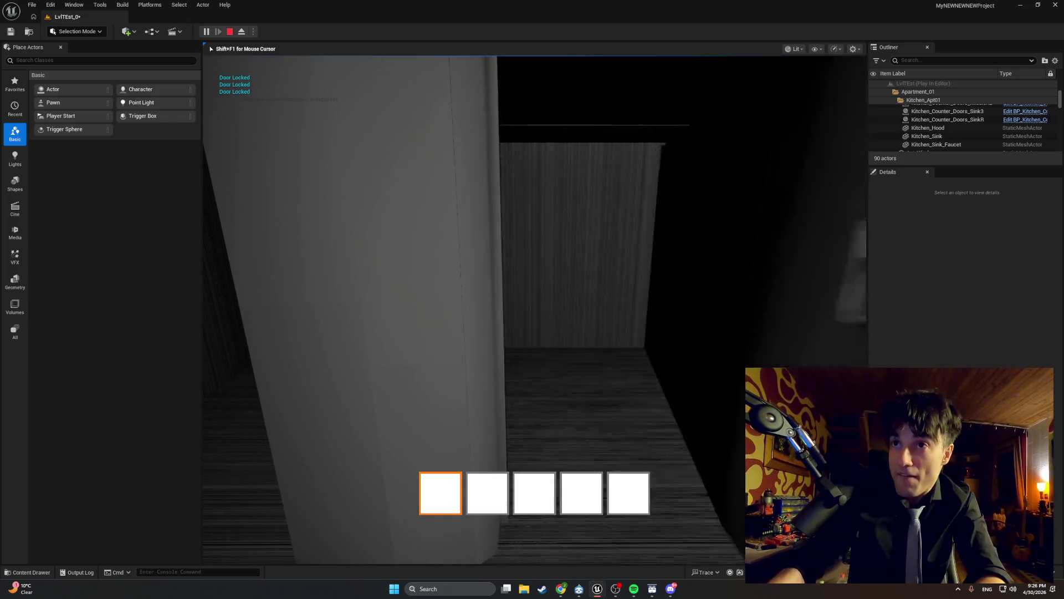
key(Escape)
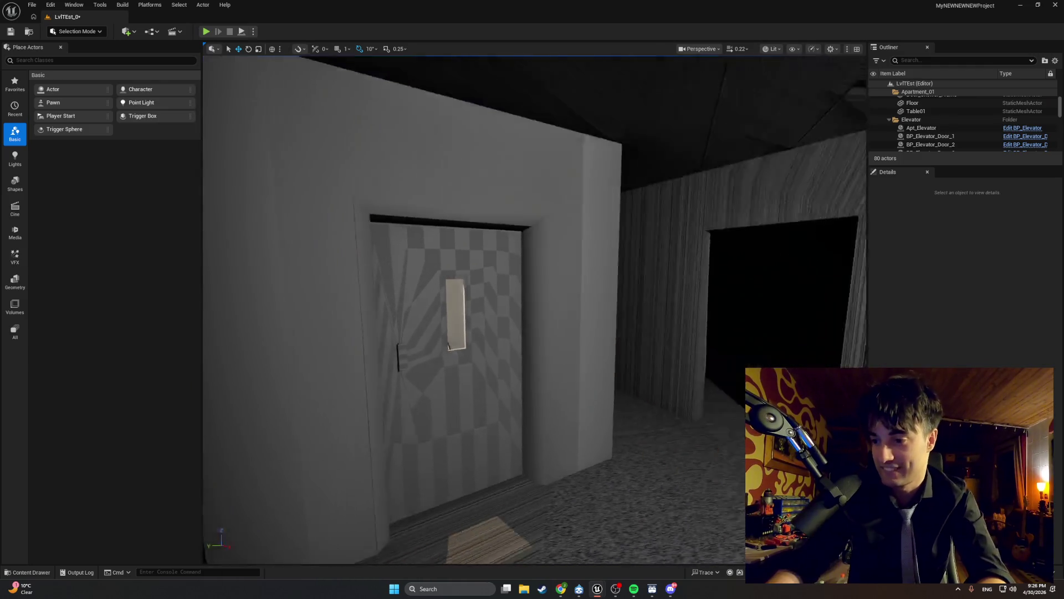
Step: Reposition the editor camera, start Play, and walk through the door into the tiled room
drag(598, 273, 599, 261)
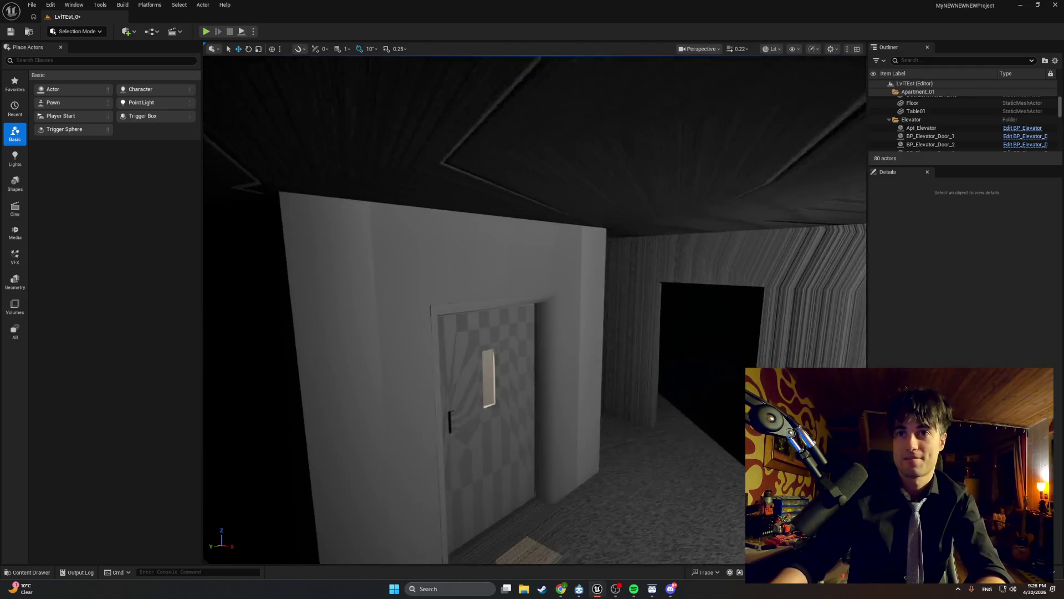
drag(579, 521, 577, 520)
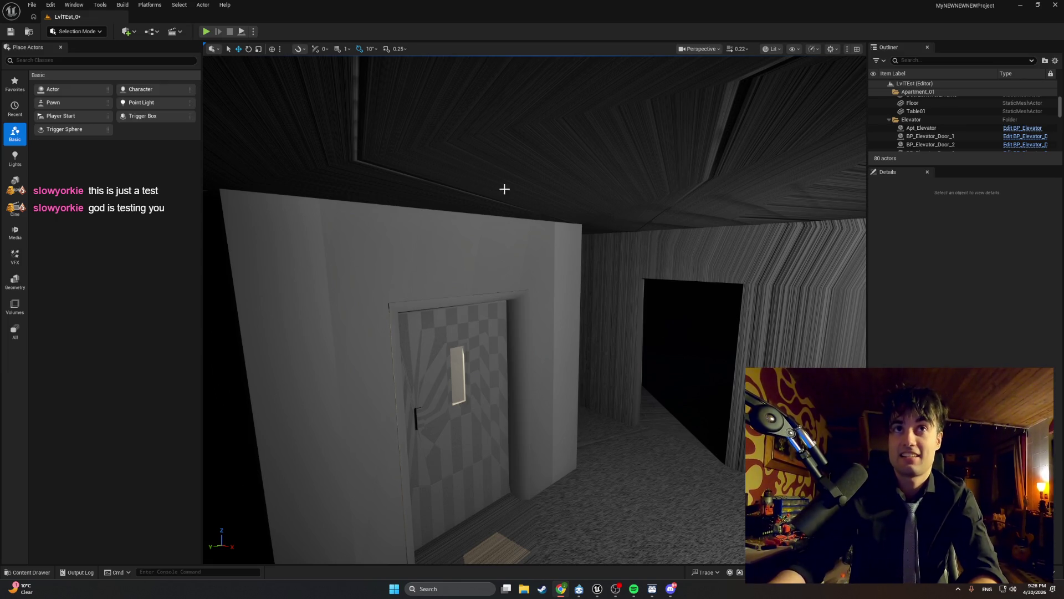
click(206, 31)
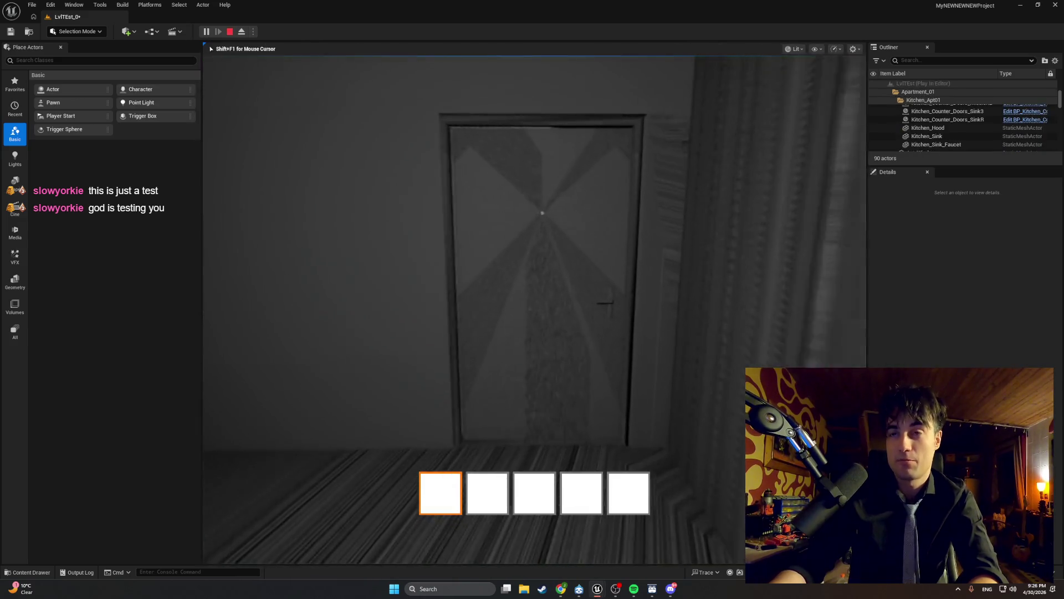
key(w)
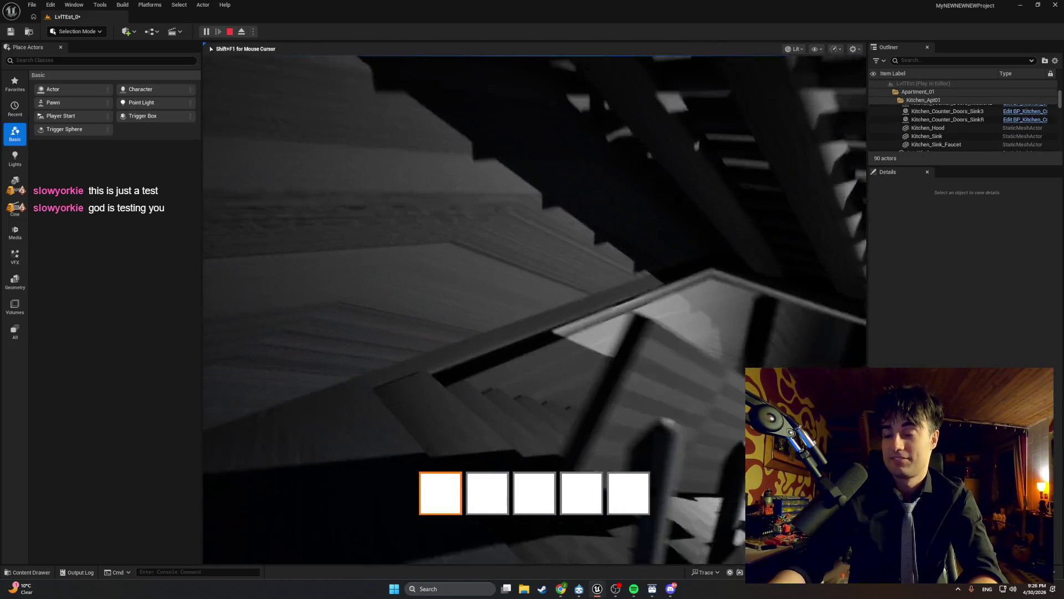
key(w)
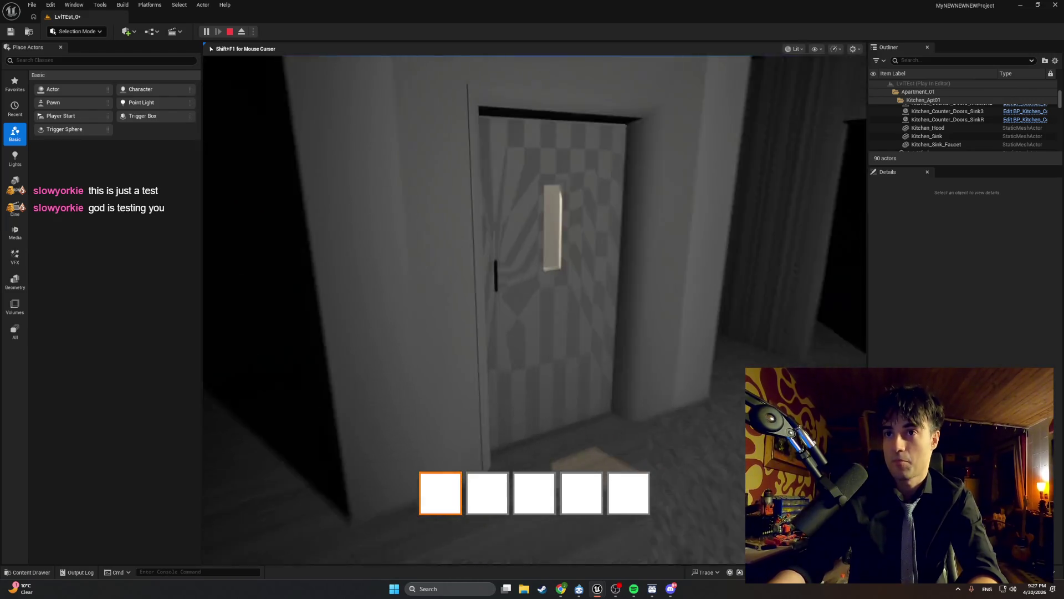
key(e)
key(w)
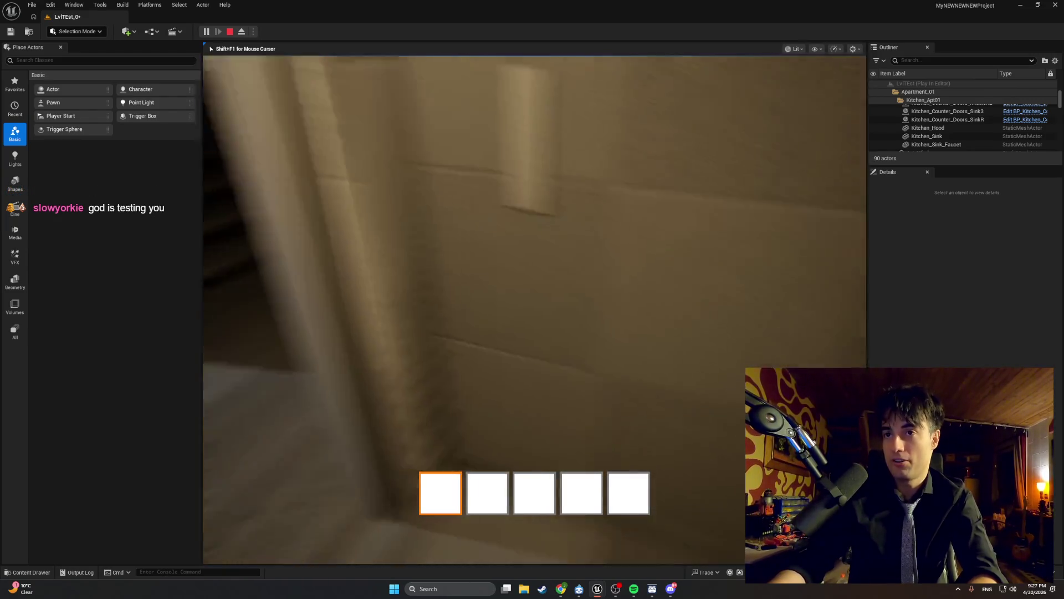
Step: Try the apartment doors, confirm one reports 'Door Locked', then end the session
key(w)
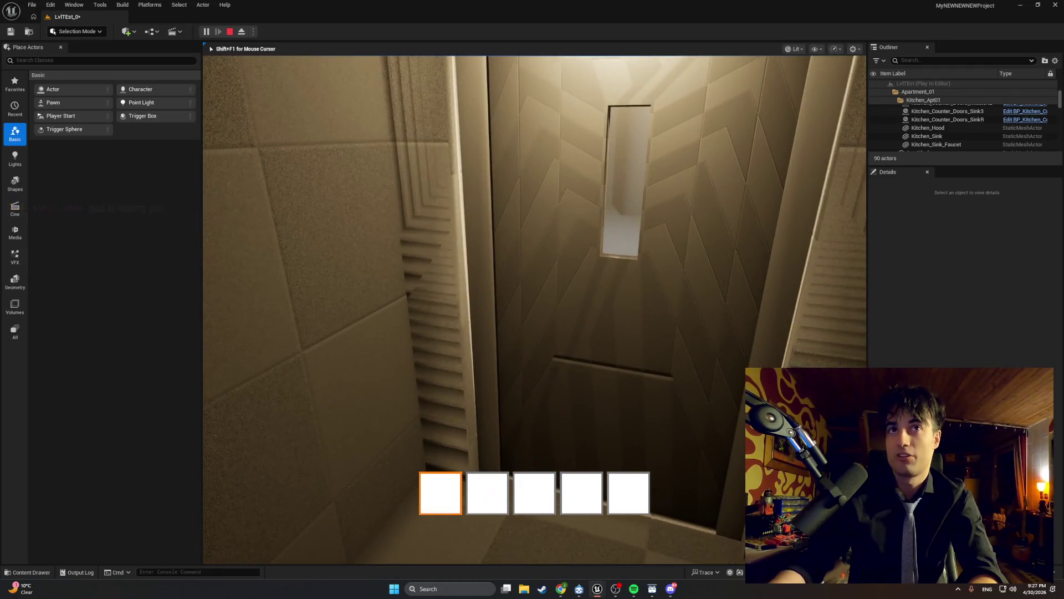
key(w)
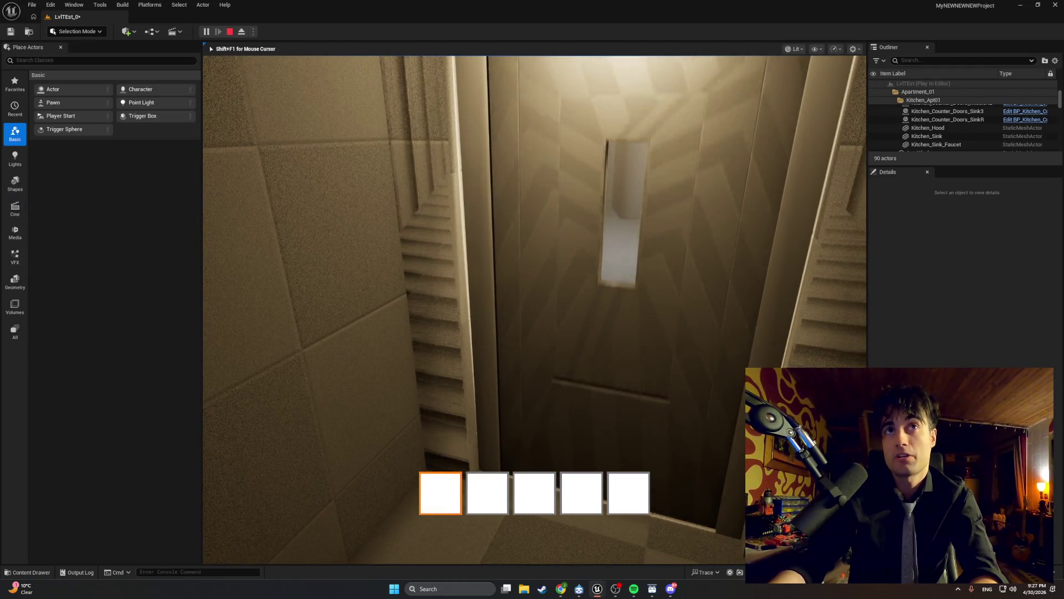
key(e)
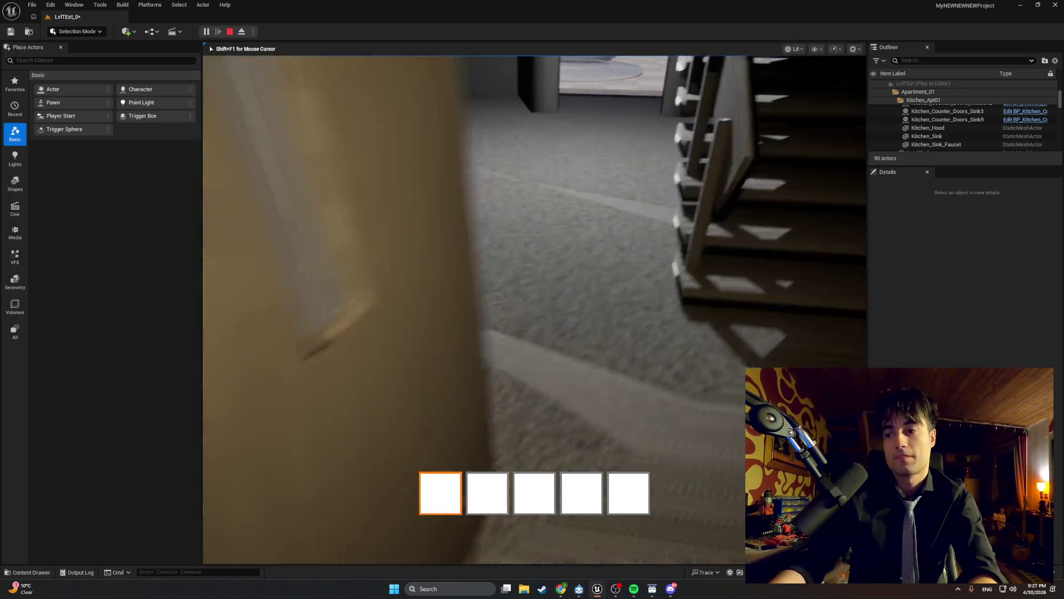
key(e)
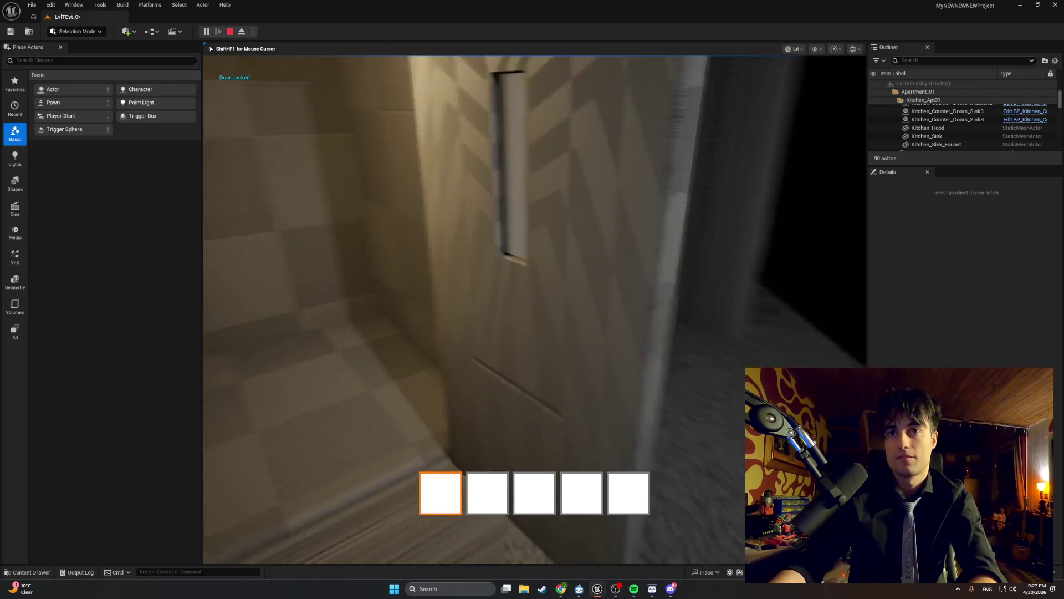
key(w)
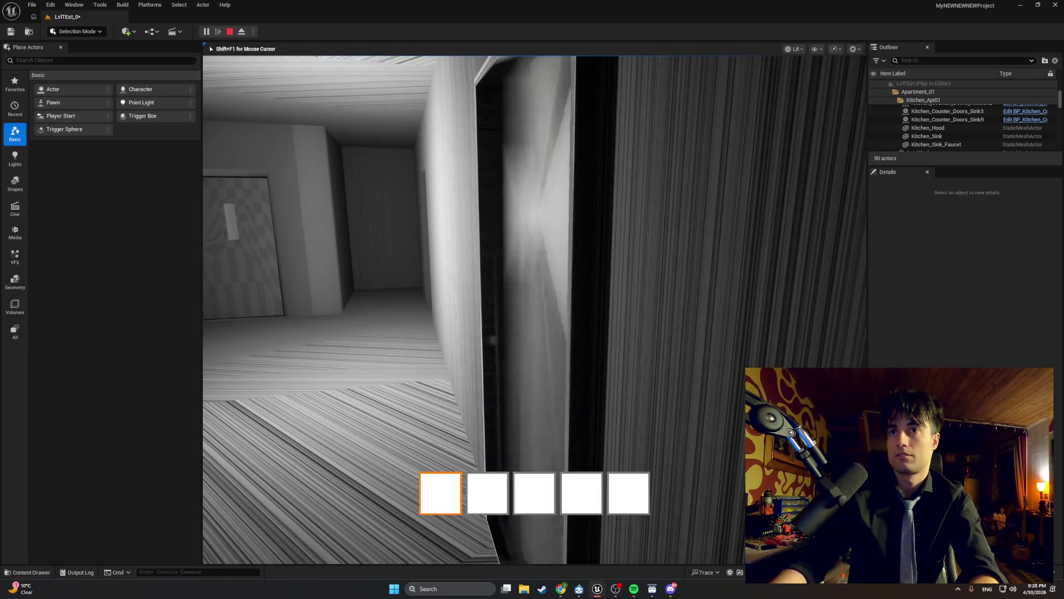
key(Escape)
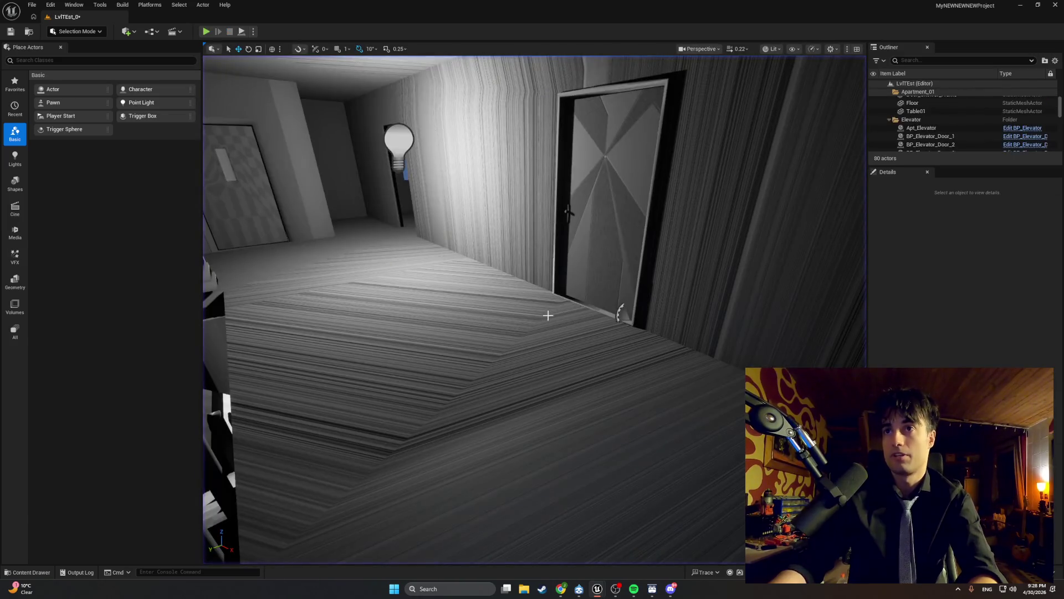
Step: Open BP_Apt_Door from the level and frame its Door_Apartment mesh in the Viewport
right_click(577, 278)
click(610, 304)
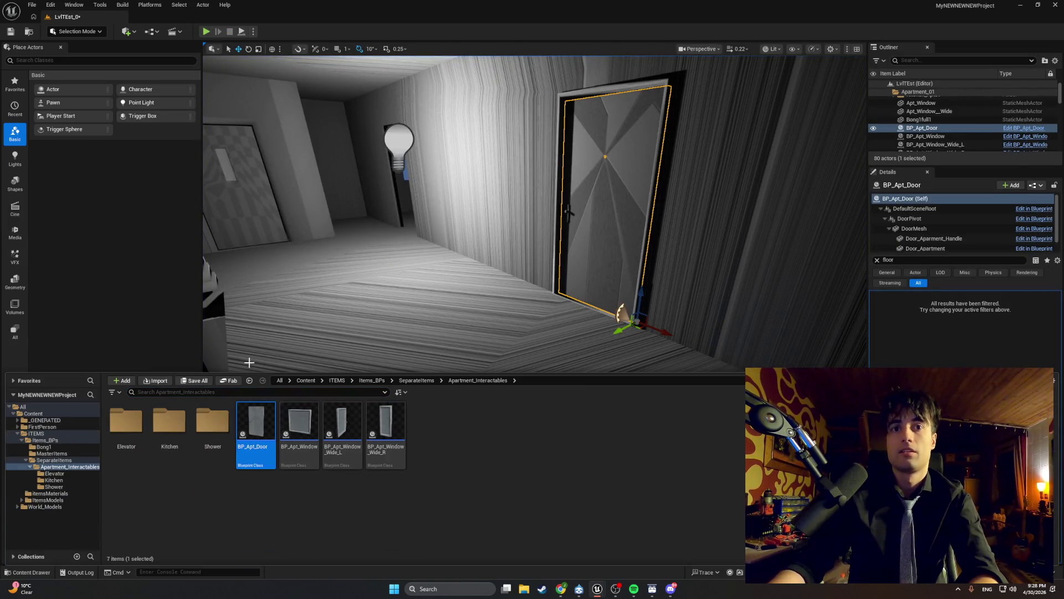
double_click(263, 421)
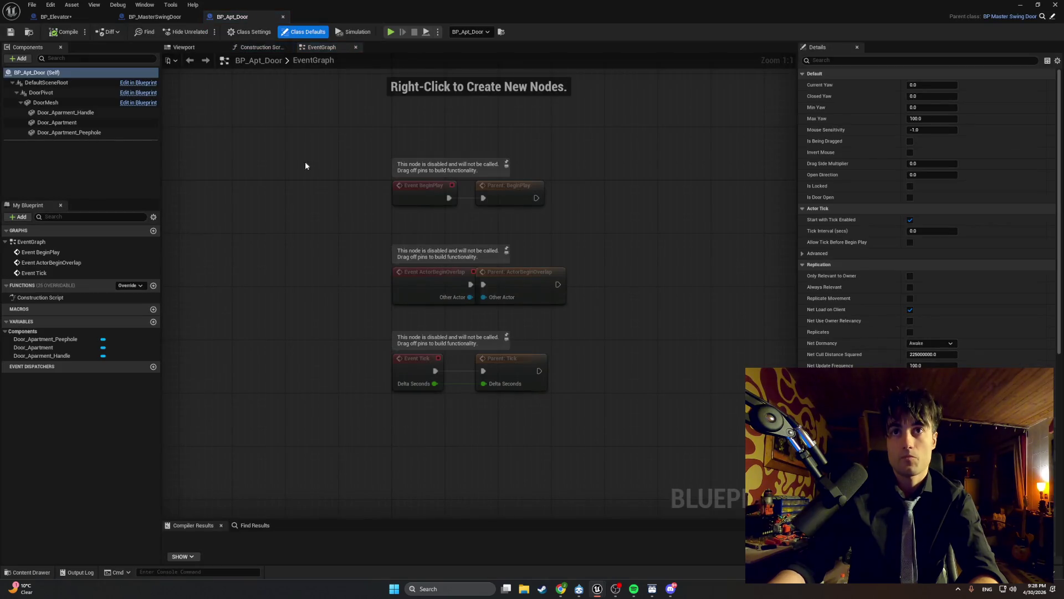
click(188, 49)
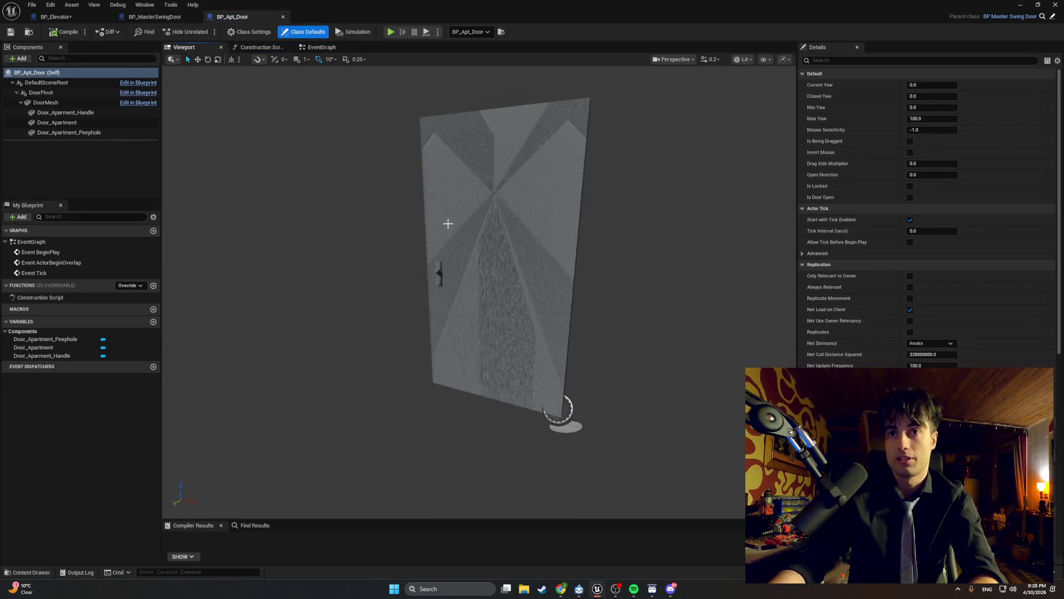
click(458, 273)
key(f)
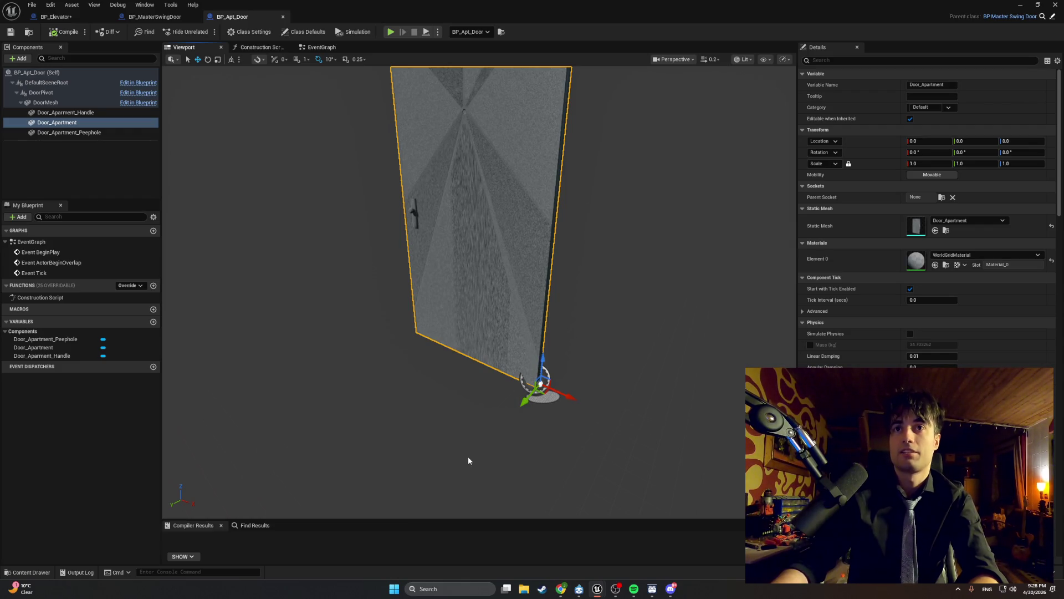
Step: Check the BP_Elevator cabin preview, then return to the level editor
click(78, 17)
click(168, 47)
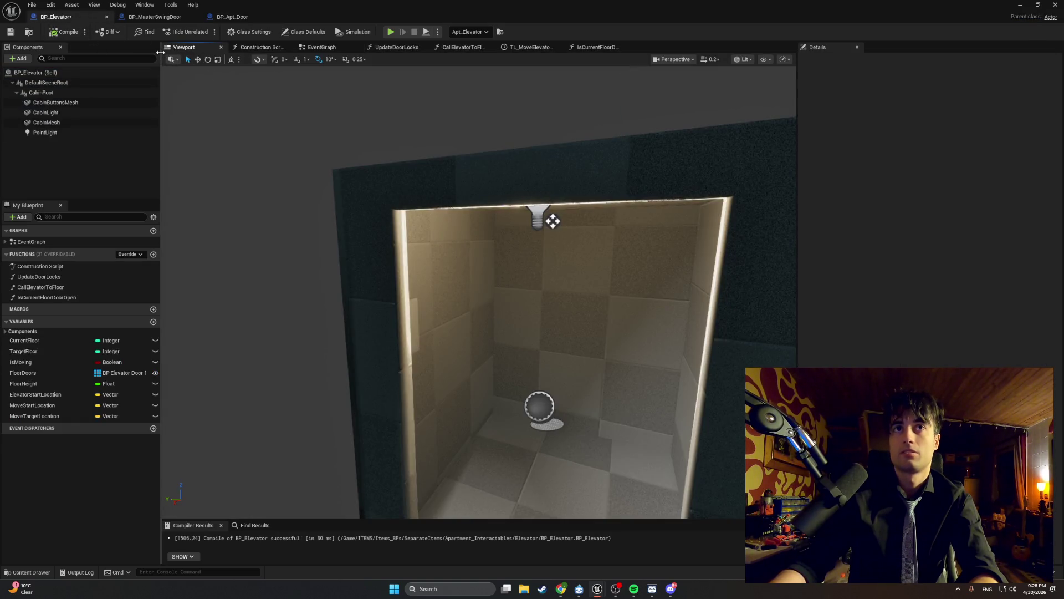
key(ctrl+space)
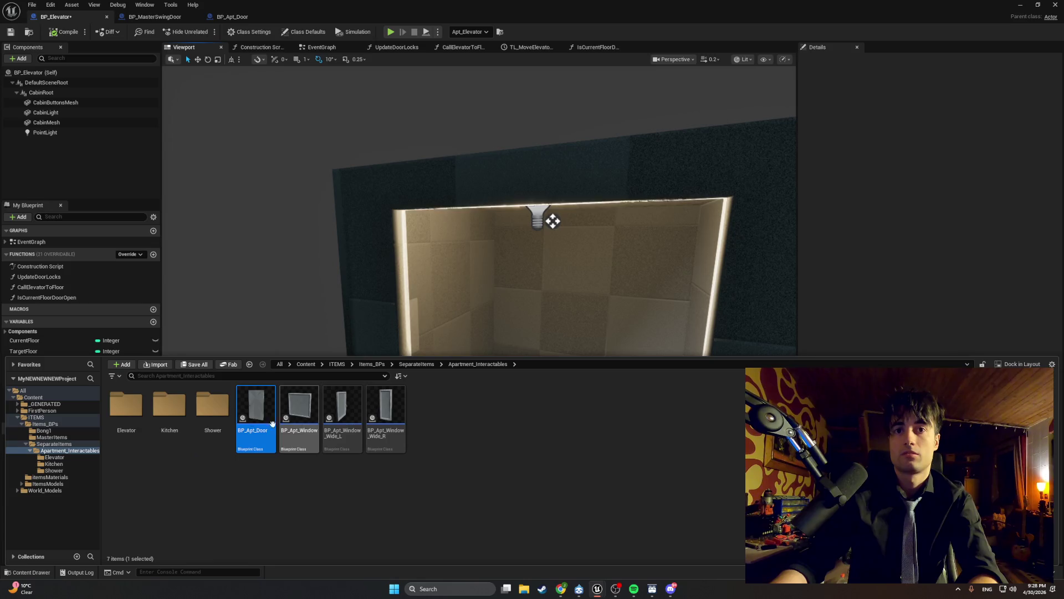
key(alt+Tab)
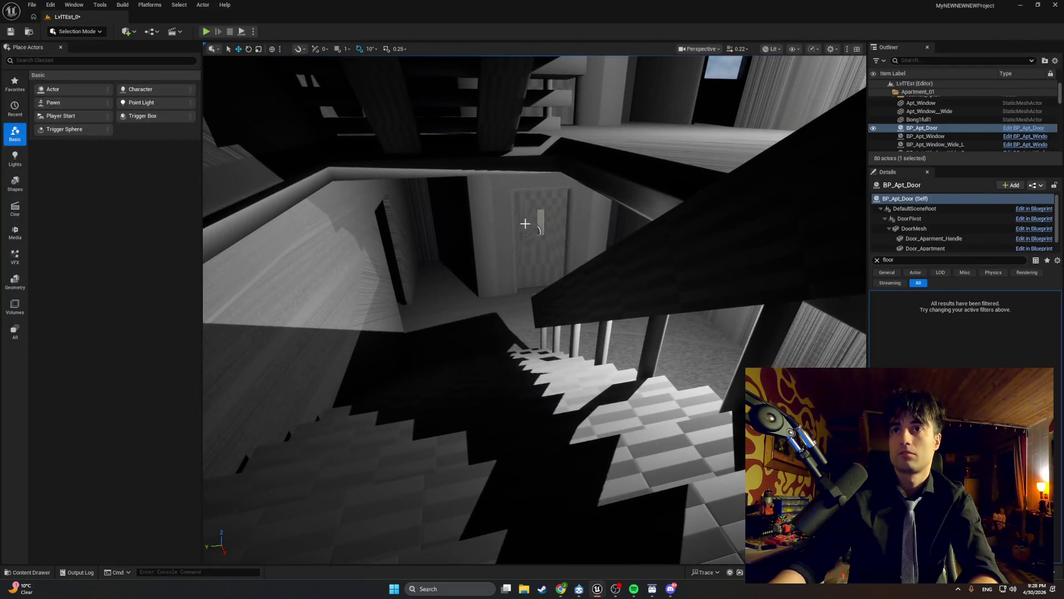
Step: Select BP_Elevator_Door_1 in the level and open its blueprint asset
click(527, 221)
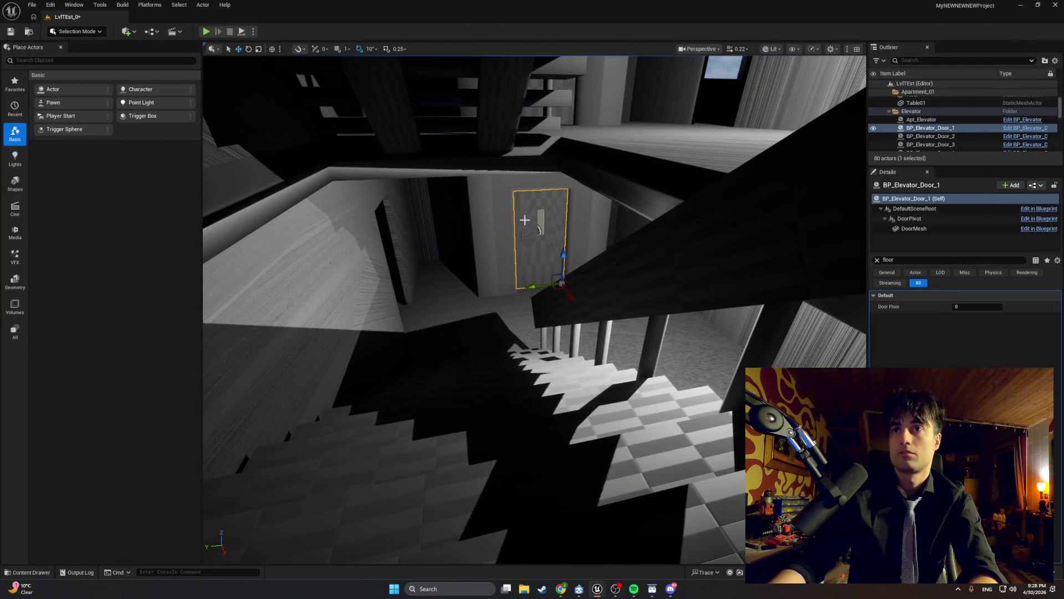
right_click(526, 222)
right_click(488, 238)
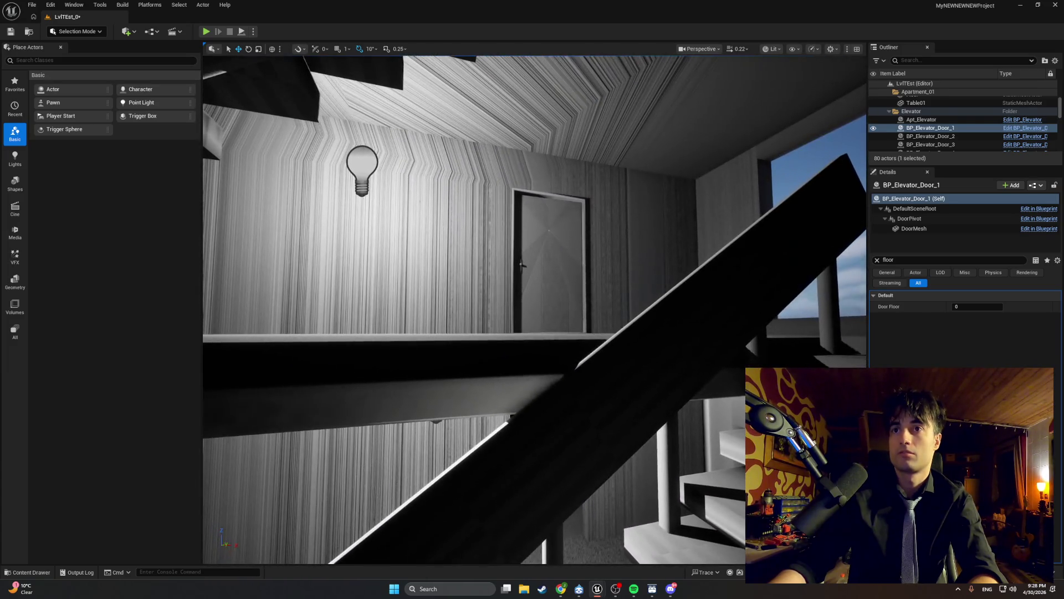
click(545, 260)
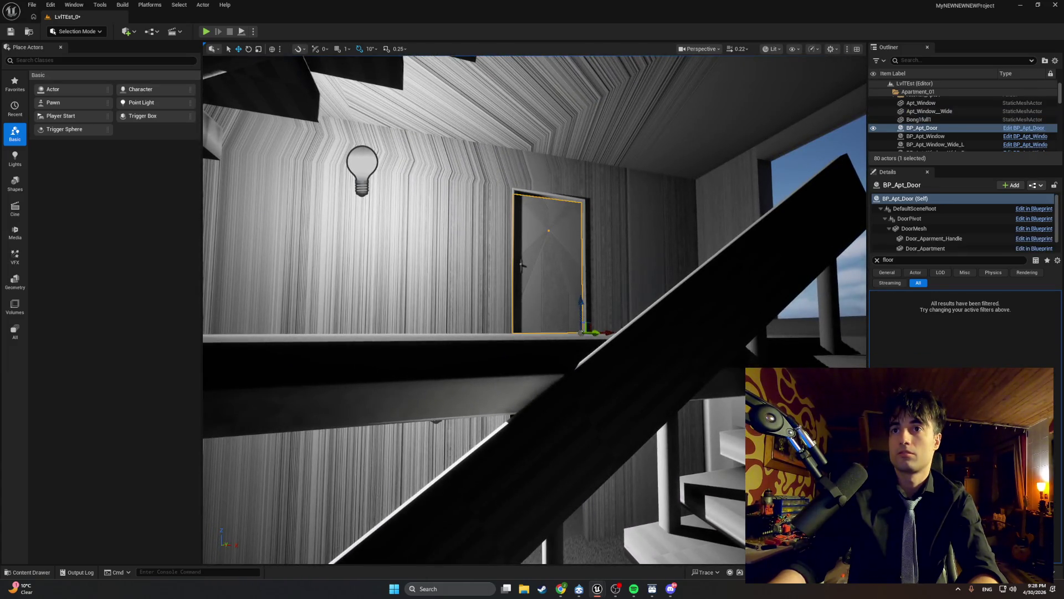
click(446, 308)
right_click(461, 308)
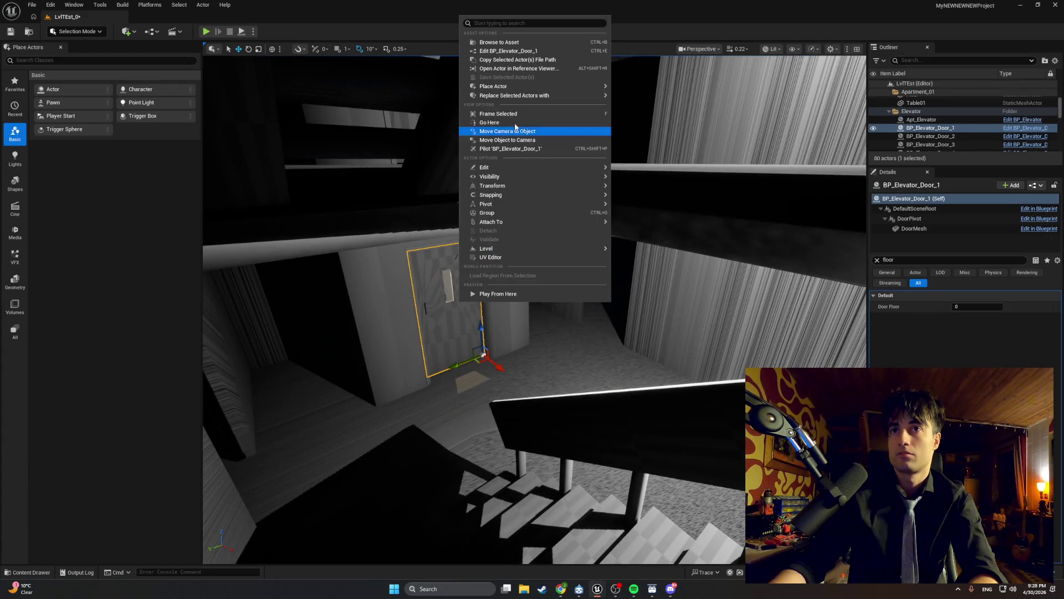
click(518, 52)
double_click(169, 432)
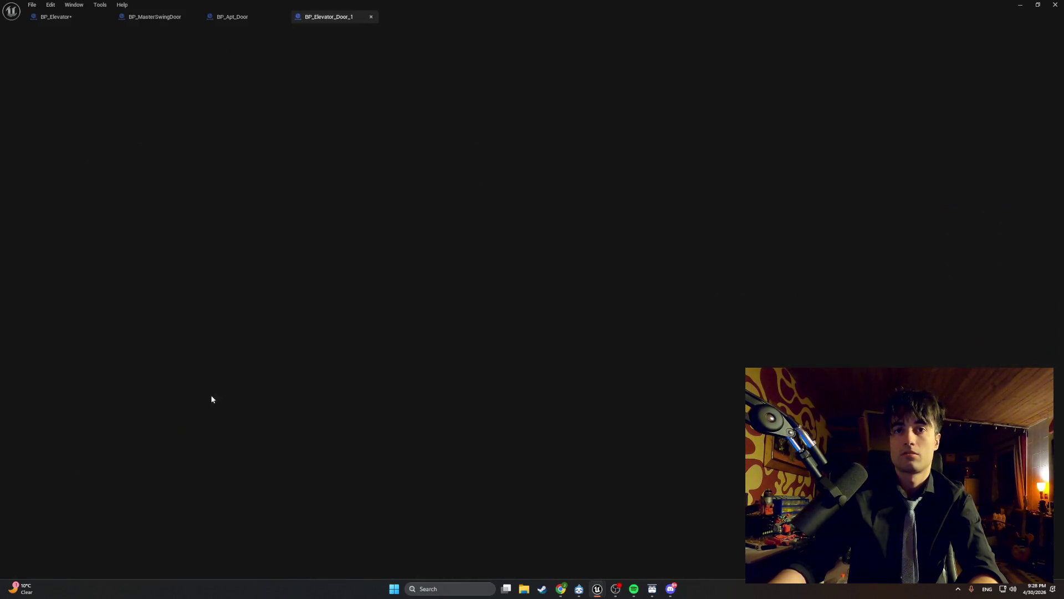
Step: Frame the DoorMesh in the Viewport and rotate it 90 degrees around vertical
click(183, 47)
click(466, 333)
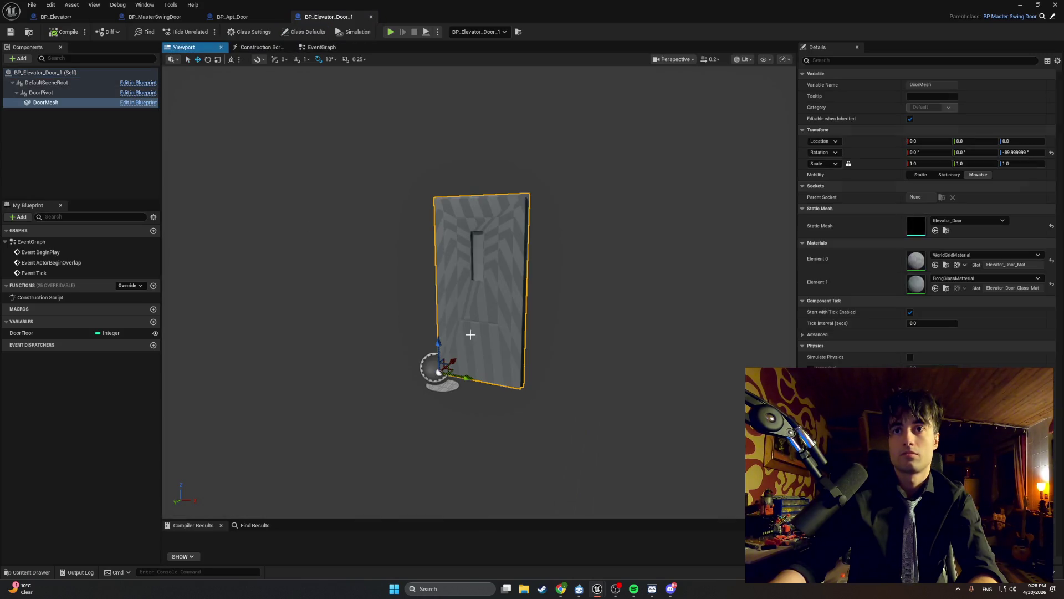
key(f)
mouse_move(477, 289)
mouse_down()
mouse_move(311, 288)
mouse_move(288, 233)
mouse_move(311, 277)
mouse_up()
mouse_move(481, 327)
mouse_down()
mouse_move(454, 327)
mouse_move(482, 331)
mouse_up()
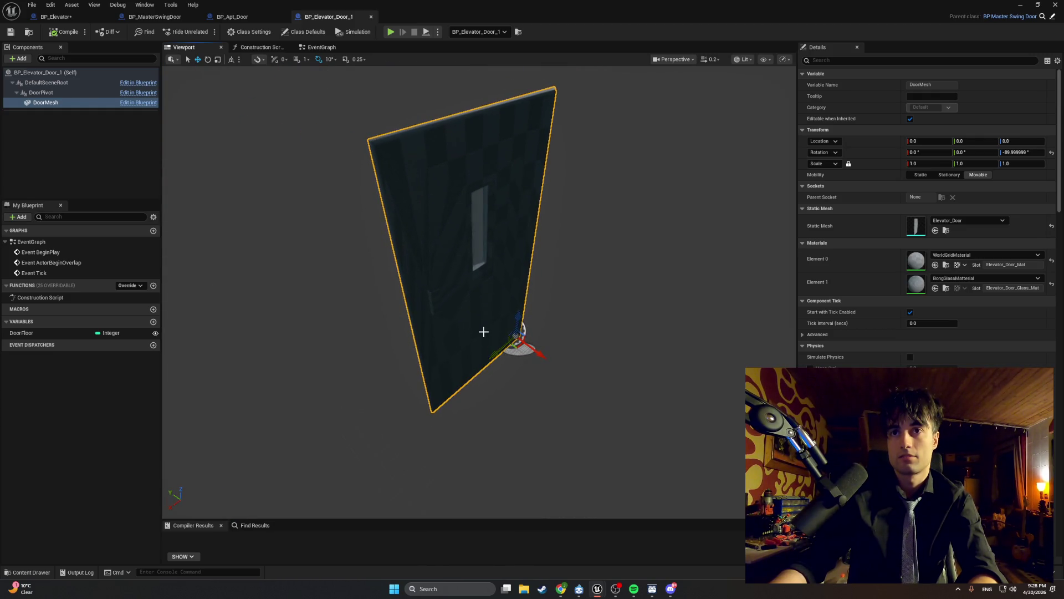
key(e)
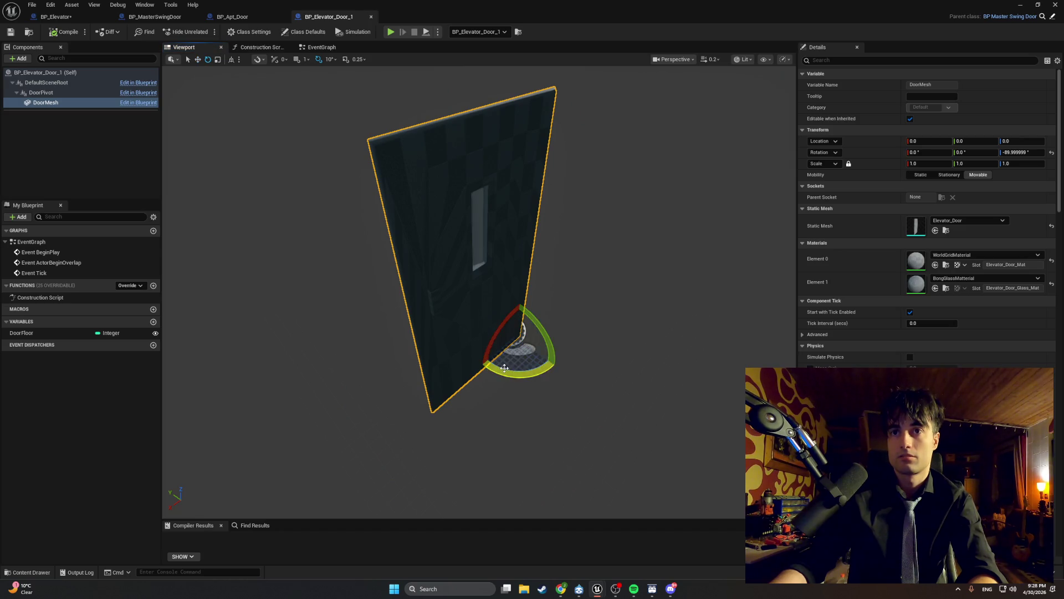
drag(505, 369, 471, 380)
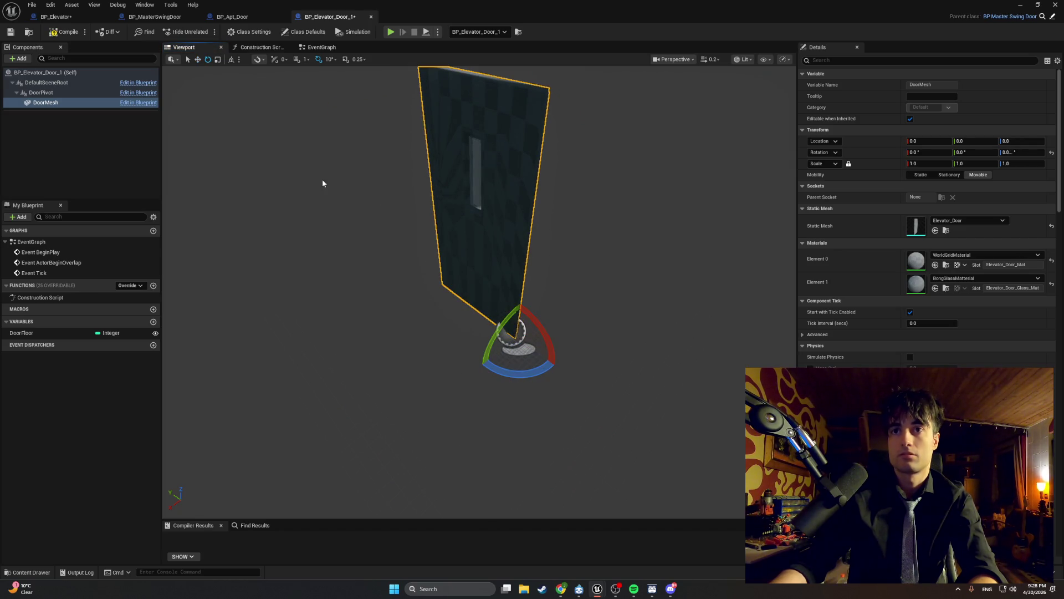
Step: Inspect the reselected DoorMesh up close and compile BP_Elevator_Door_1
click(499, 285)
click(497, 287)
key(w)
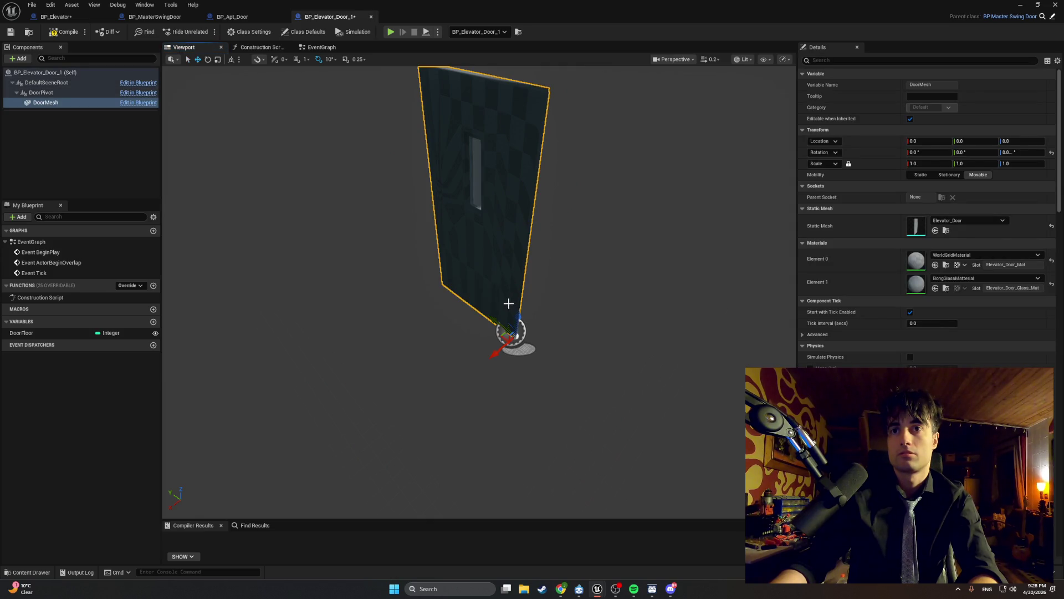
mouse_move(508, 300)
mouse_down()
mouse_move(480, 307)
mouse_move(526, 327)
mouse_move(499, 355)
mouse_up()
drag(582, 320, 574, 320)
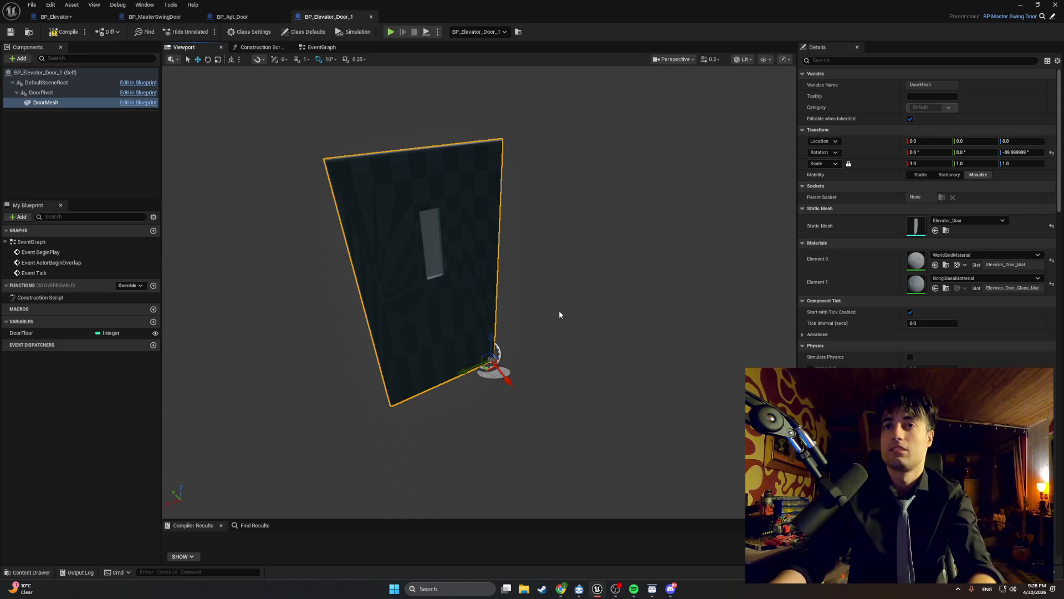
mouse_move(560, 311)
mouse_down()
mouse_move(609, 311)
mouse_move(563, 314)
mouse_up()
click(65, 32)
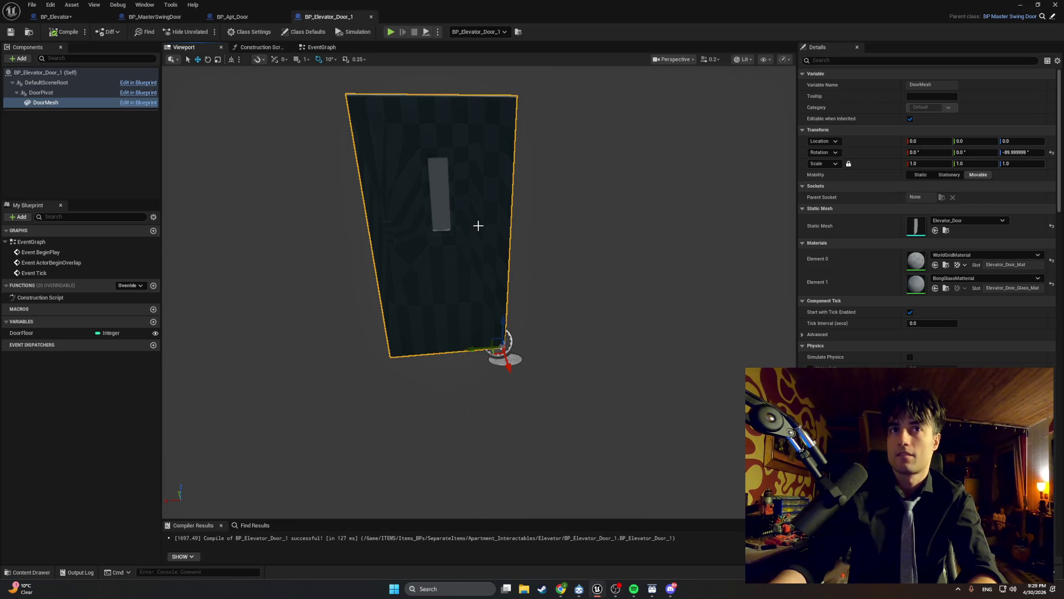
key(r)
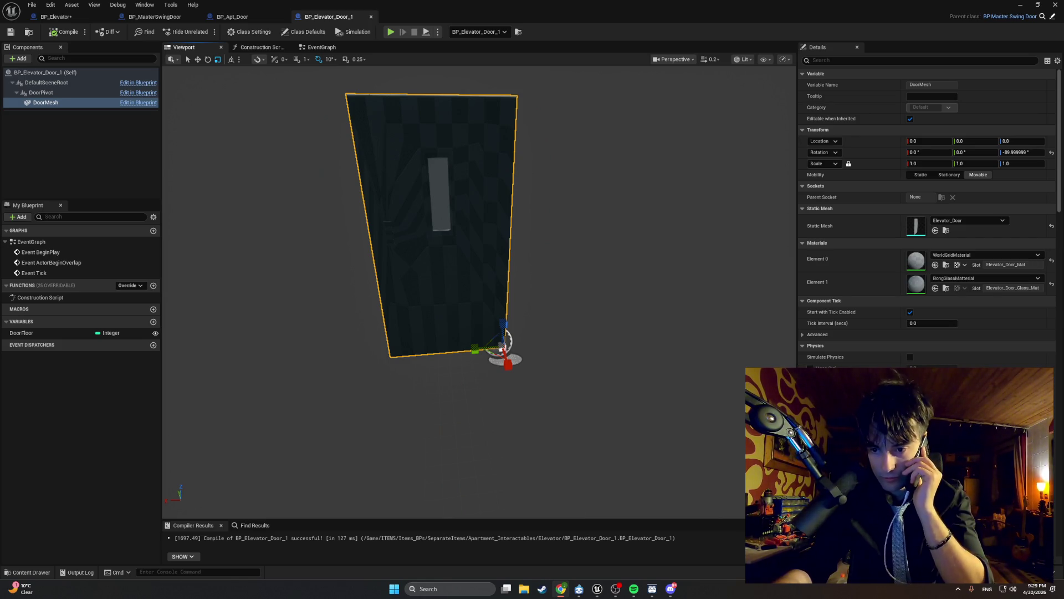
Step: Bring the Chrome window showing alza.sk scooter listings in front of Unreal Engine
key(alt+Tab)
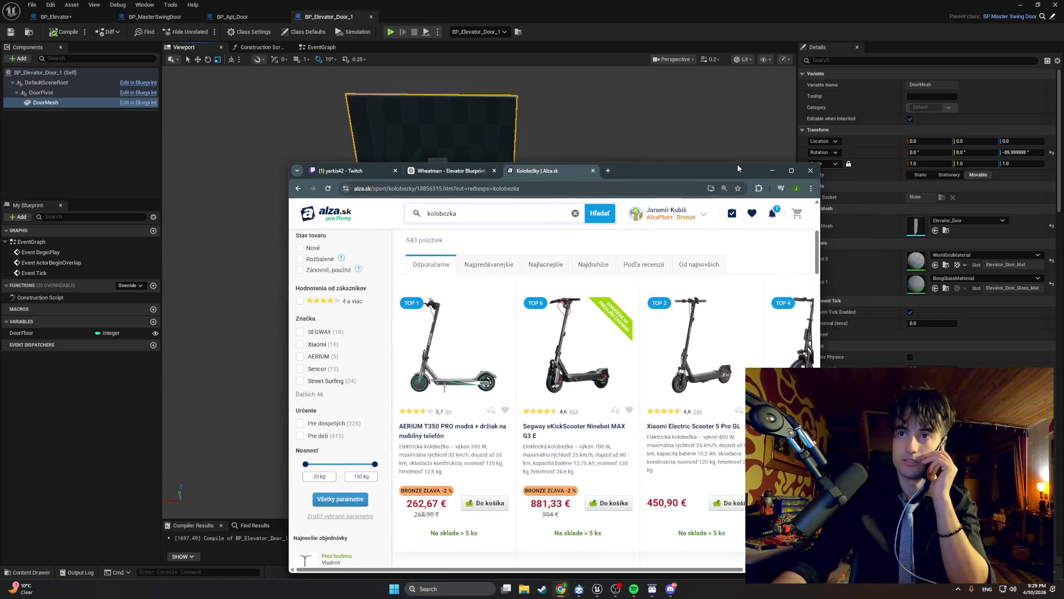
Step: Maximize Chrome and browse the 'kolobezka' electric scooter results up and down
double_click(786, 171)
scroll(757, 204, down, 2)
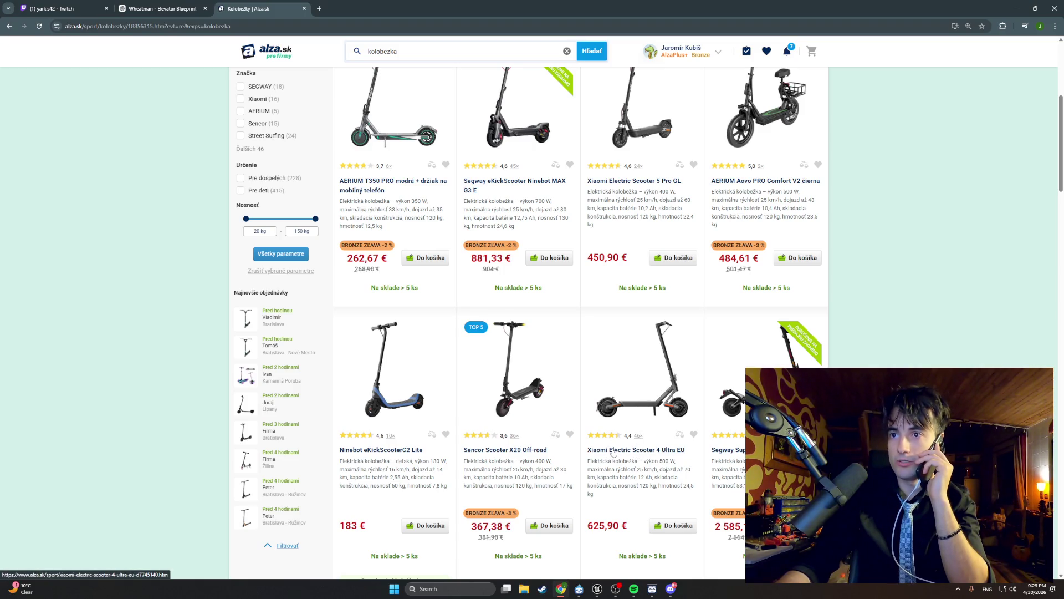
scroll(612, 453, down, 2)
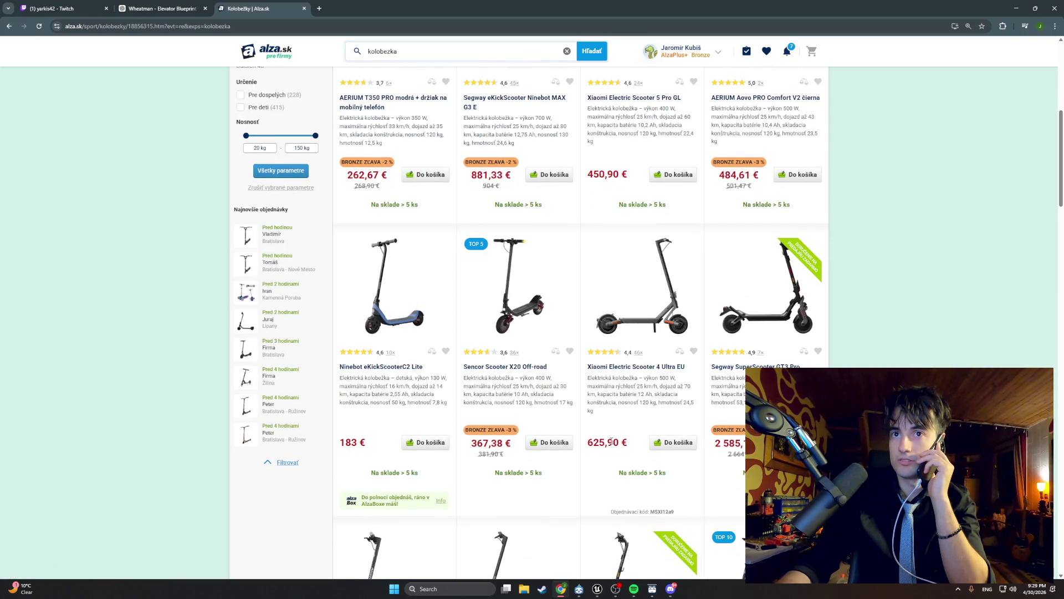
scroll(610, 441, down, 3)
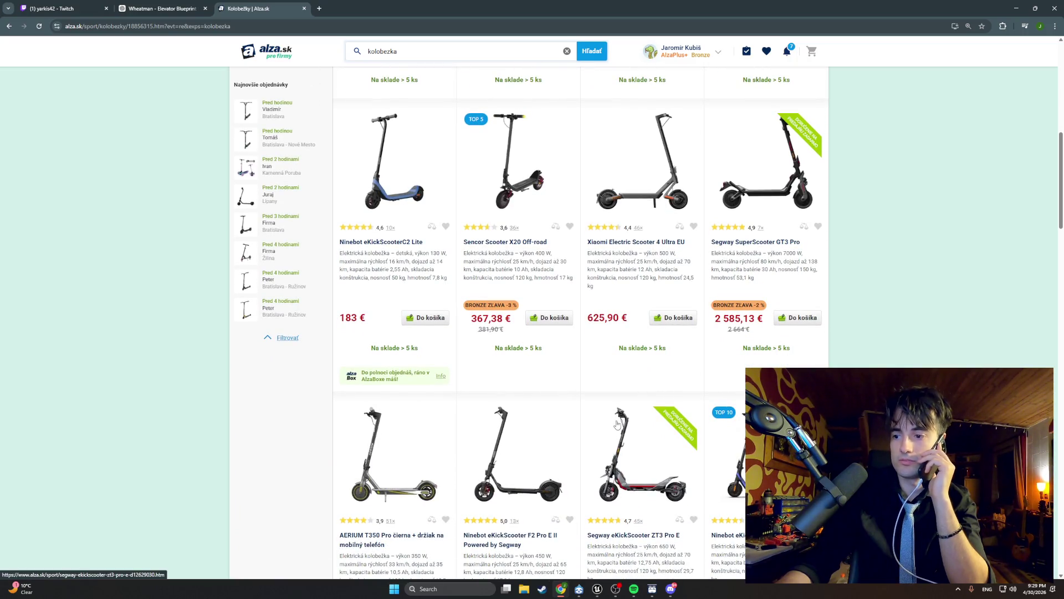
scroll(626, 387, up, 3)
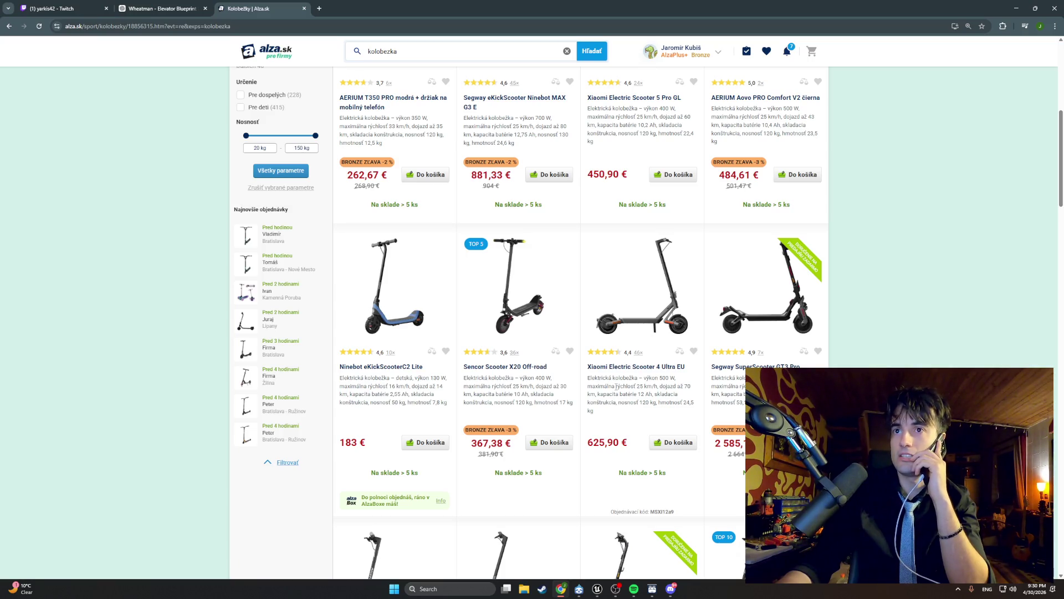
scroll(621, 377, up, 2)
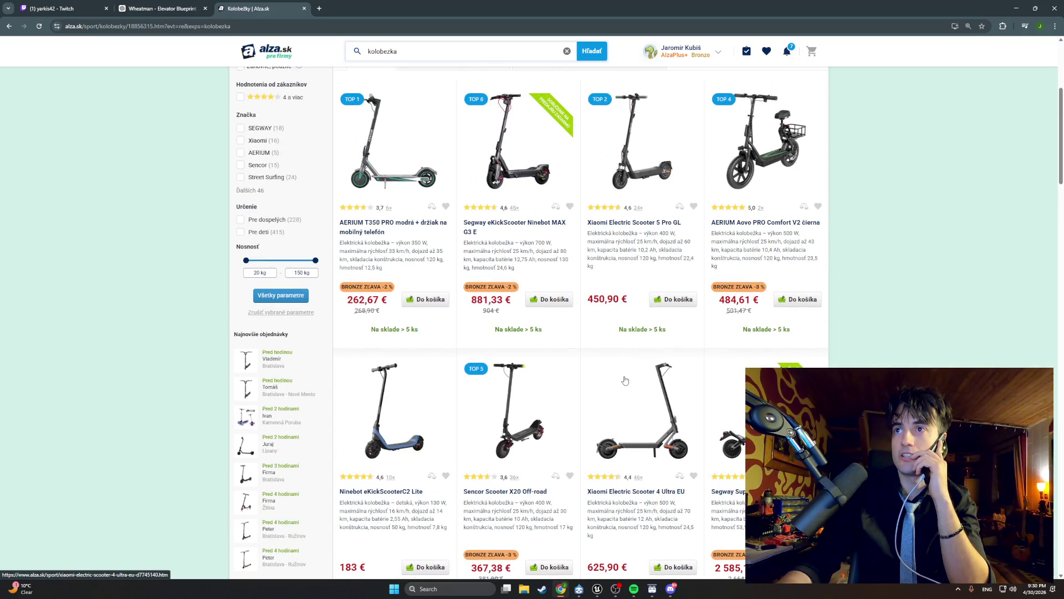
scroll(700, 376, up, 1)
scroll(700, 376, up, 4)
scroll(700, 376, down, 6)
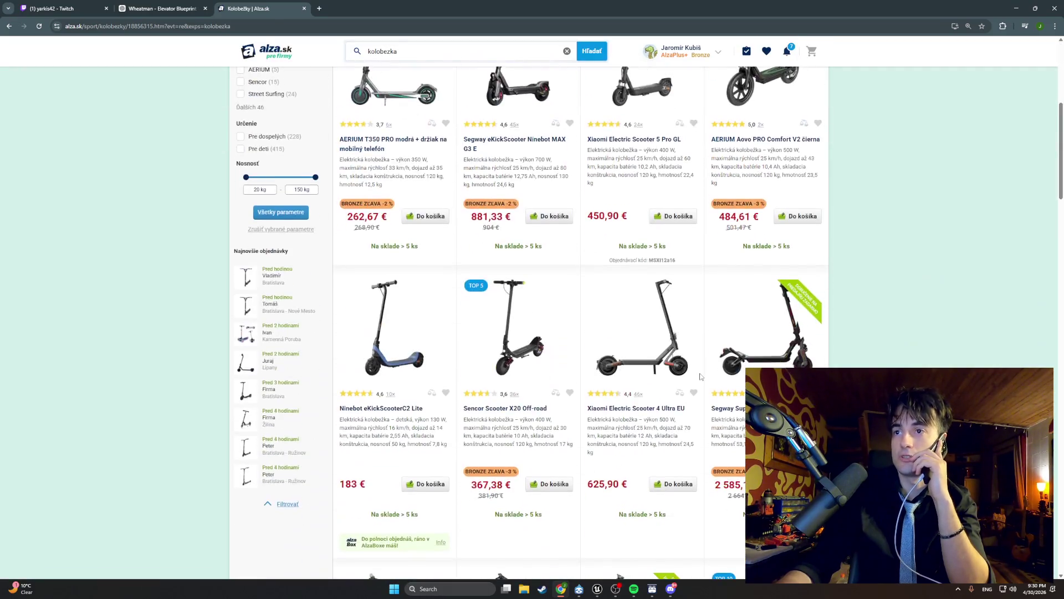
scroll(700, 377, down, 4)
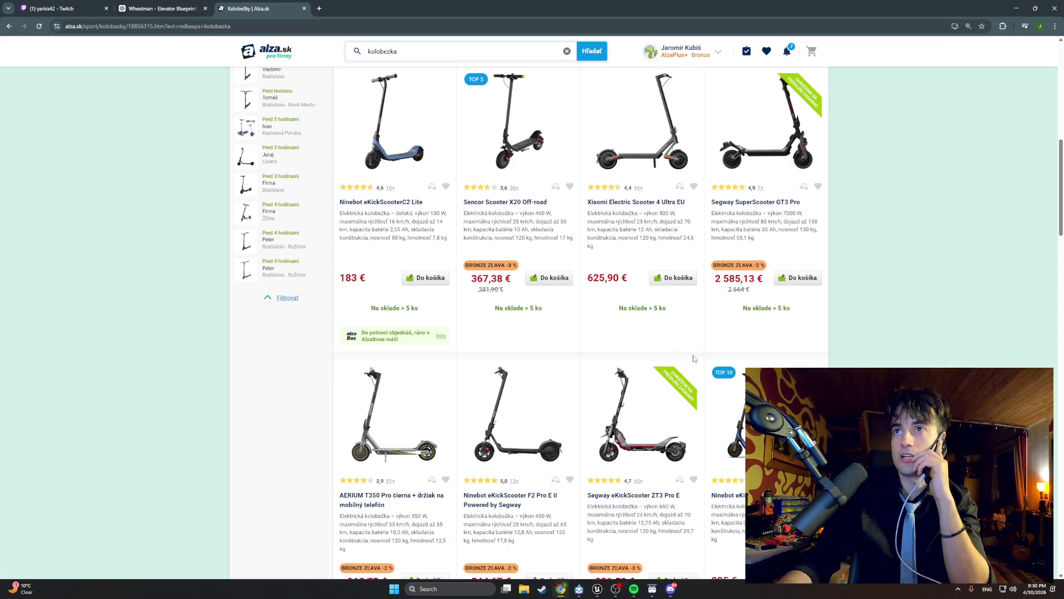
scroll(700, 371, up, 2)
scroll(592, 353, down, 3)
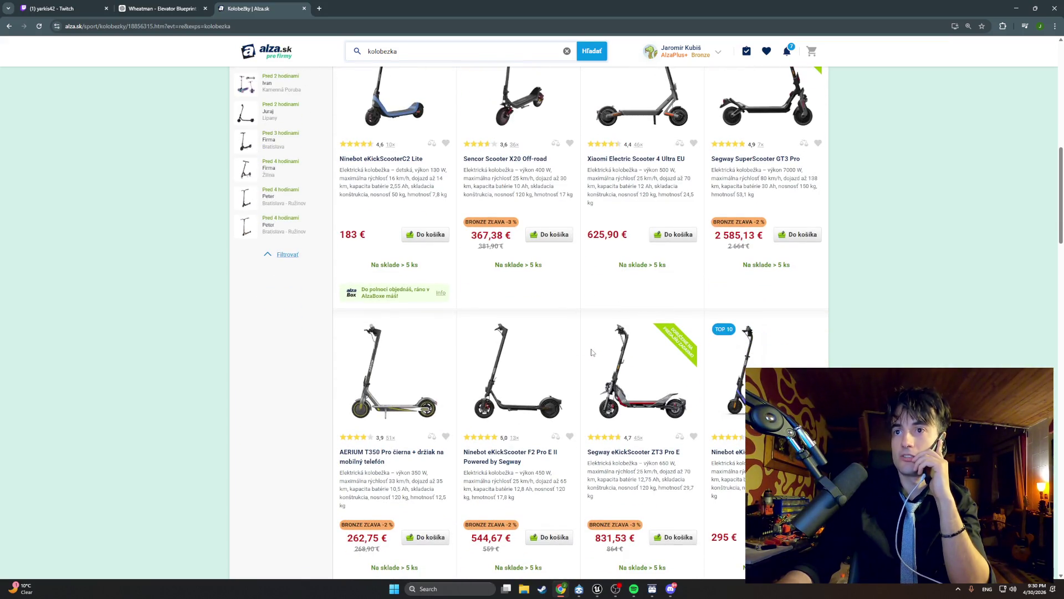
scroll(592, 352, up, 2)
scroll(592, 353, down, 3)
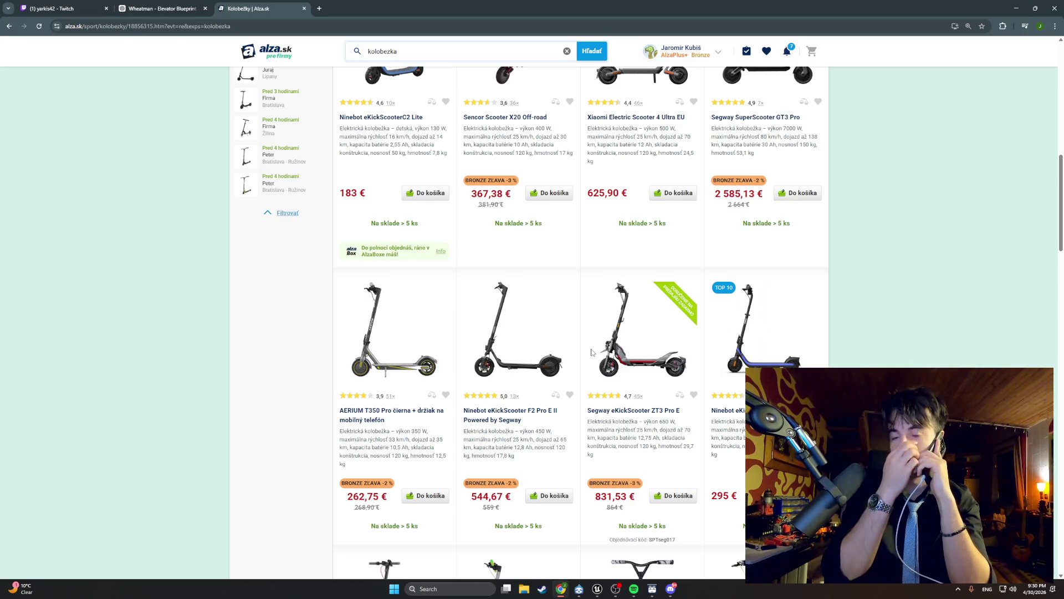
scroll(592, 353, down, 3)
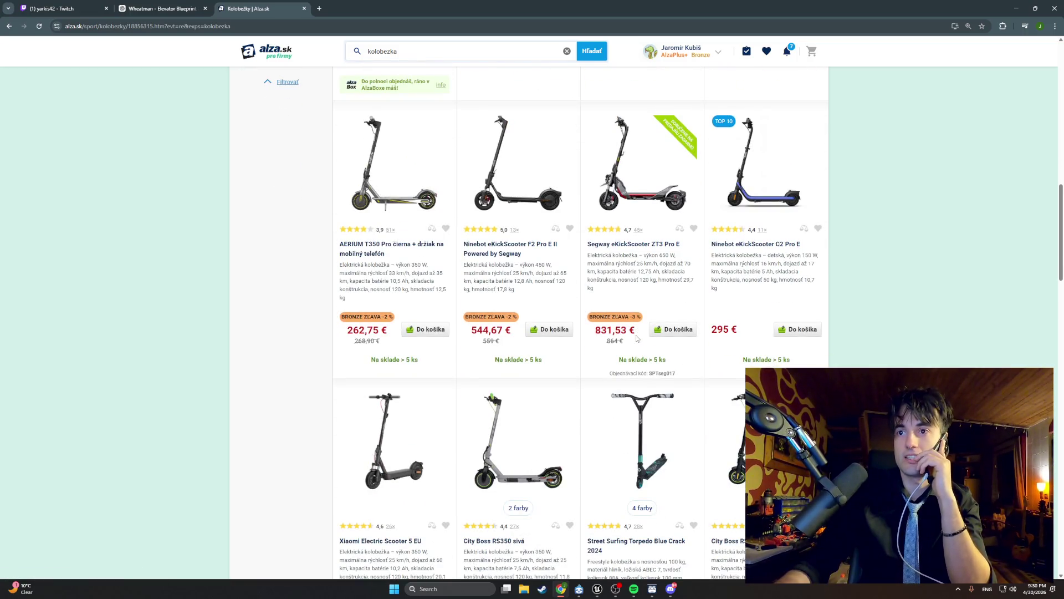
scroll(636, 338, up, 1)
scroll(637, 338, up, 5)
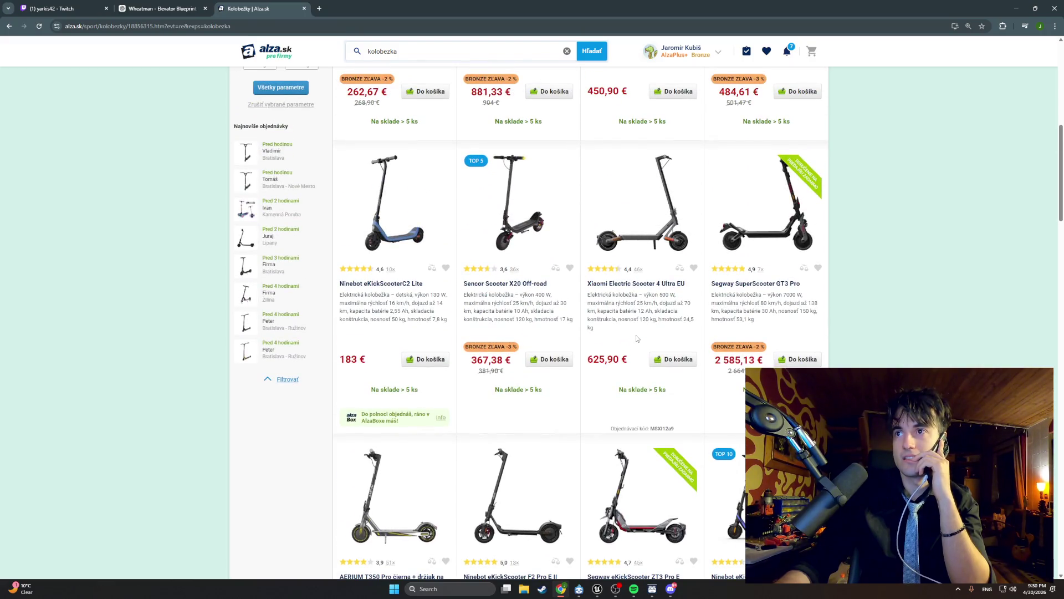
scroll(636, 334, up, 2)
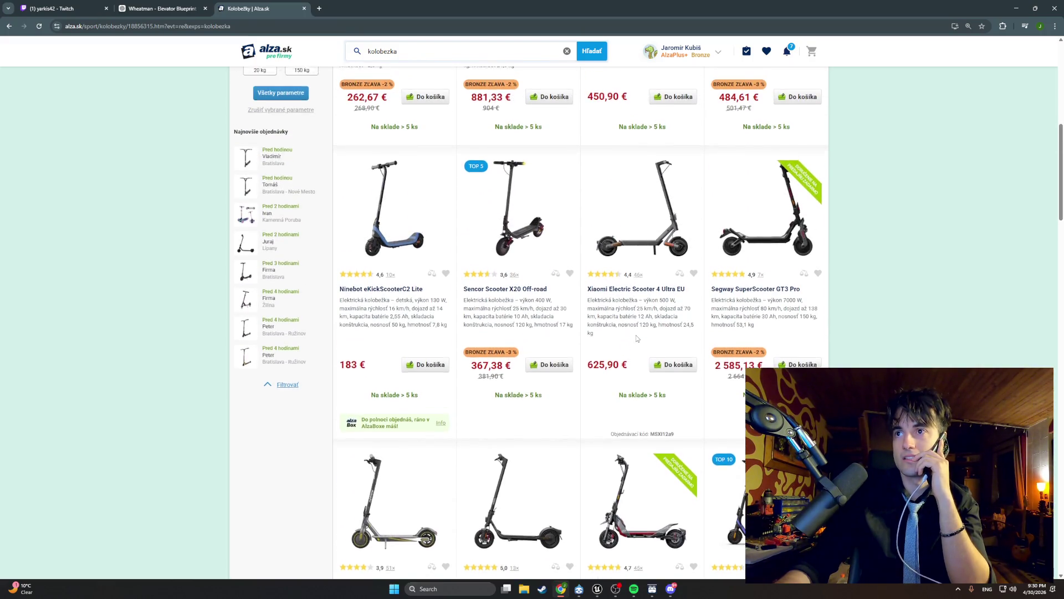
scroll(636, 338, up, 2)
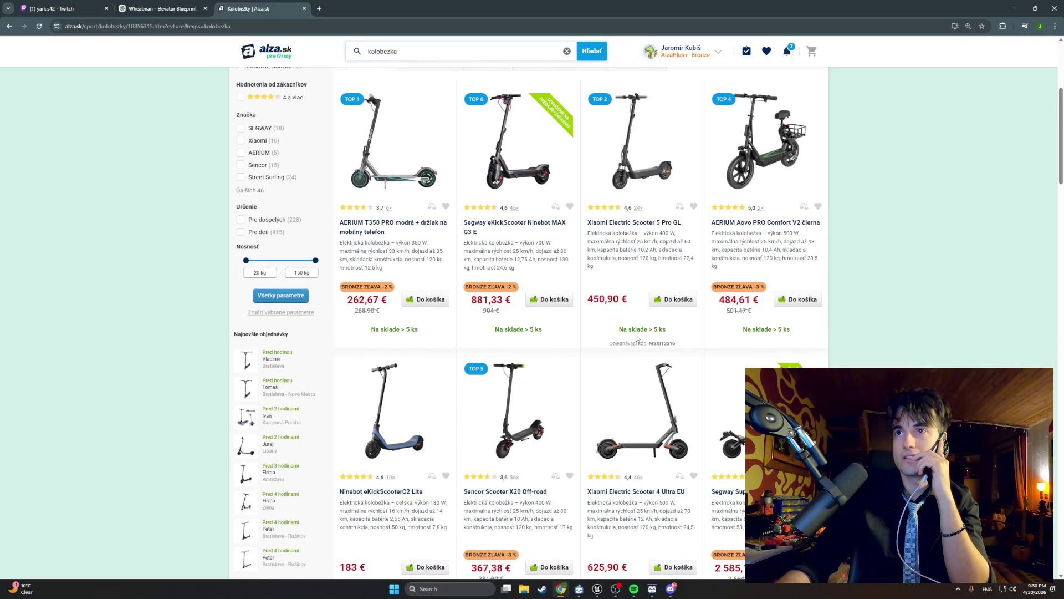
scroll(637, 338, down, 2)
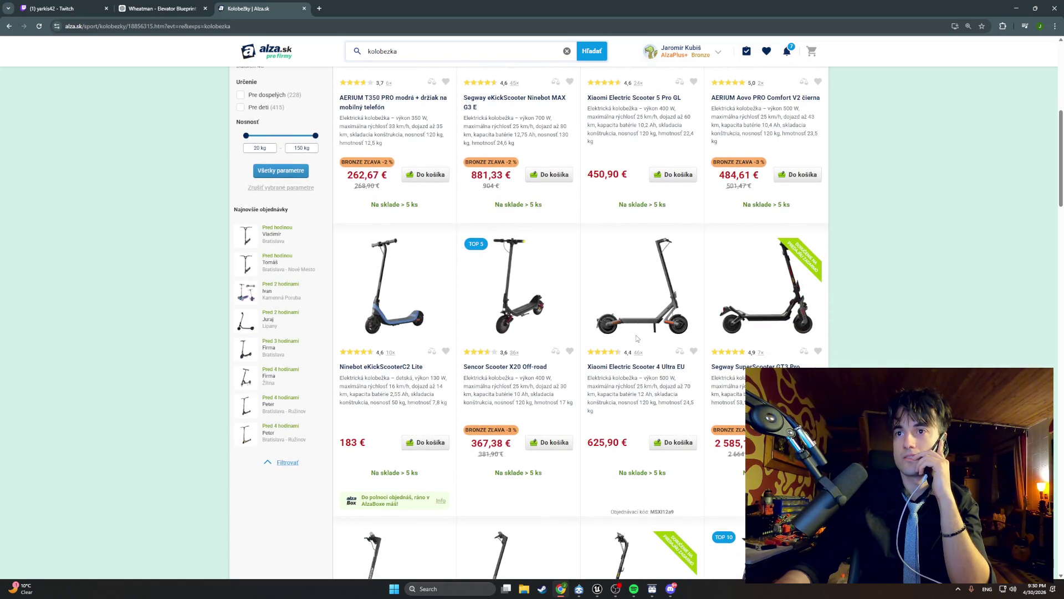
scroll(636, 334, up, 7)
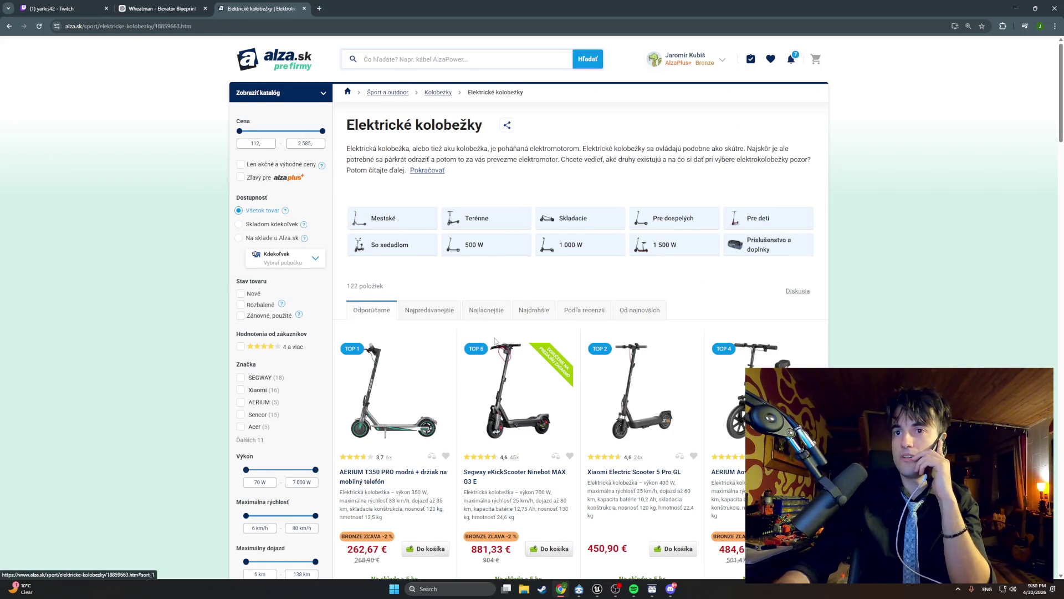
Step: Scroll down through the Elektrické kolobežky scooter listing
scroll(495, 340, down, 5)
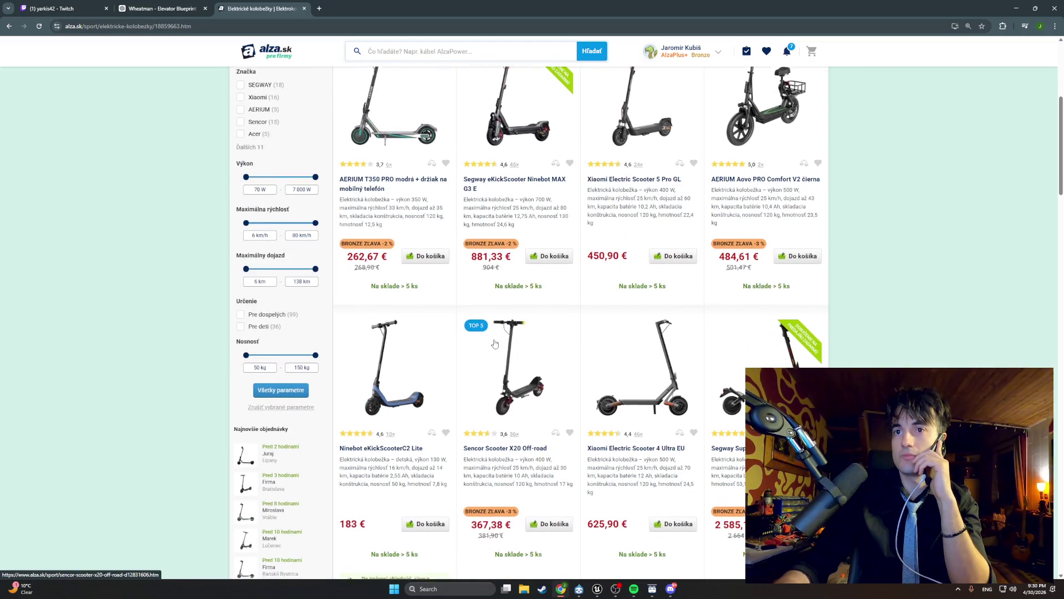
scroll(495, 342, down, 1)
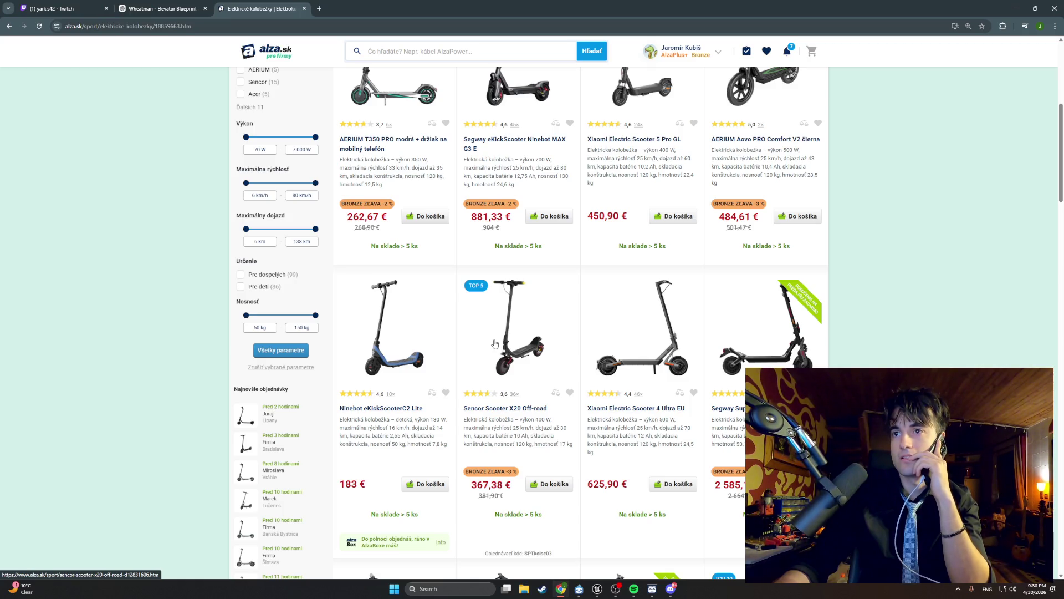
scroll(510, 344, down, 1)
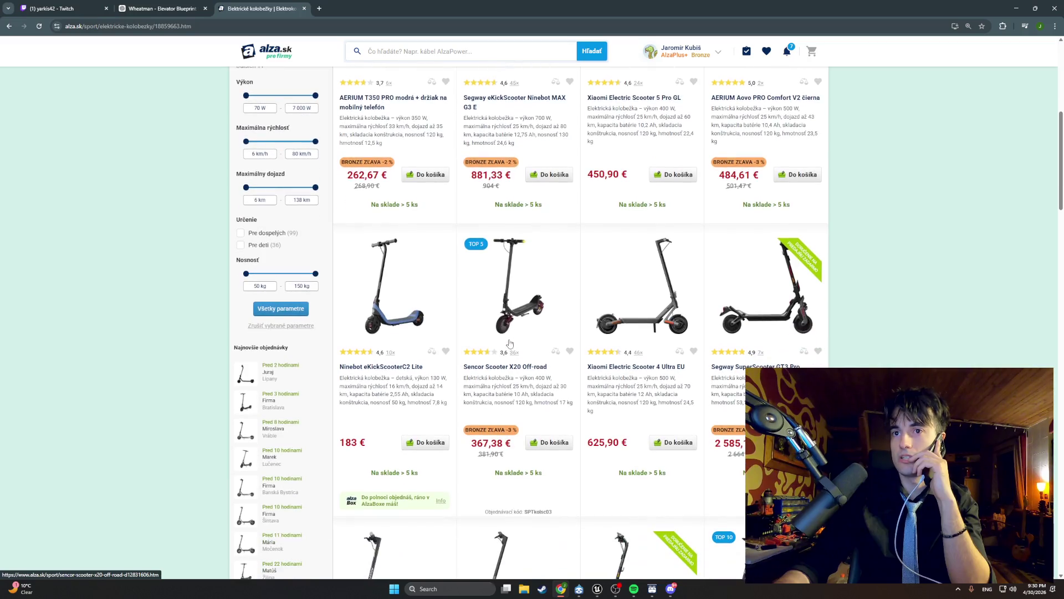
scroll(509, 344, down, 7)
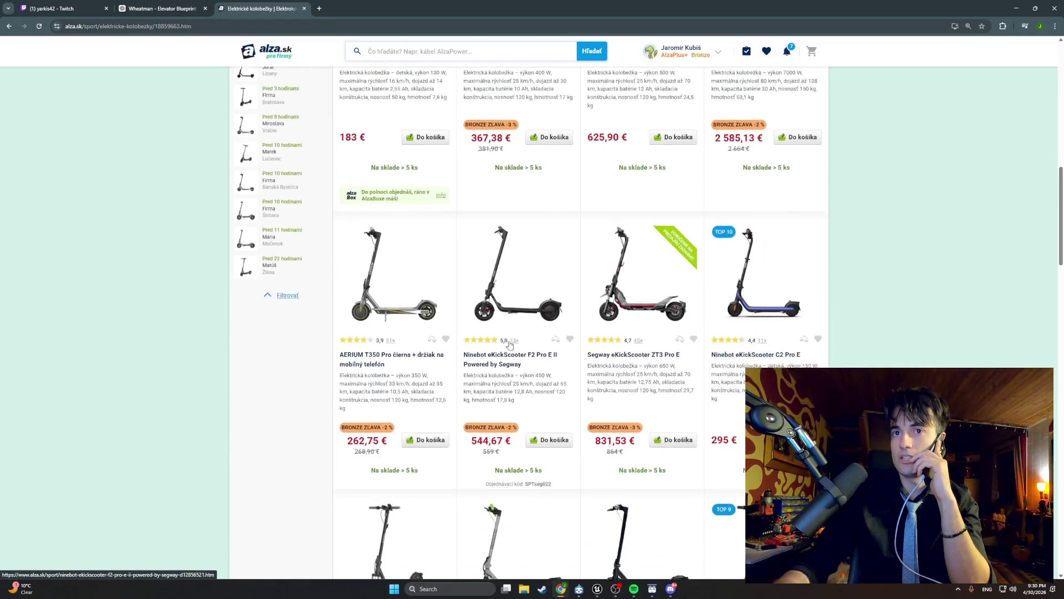
scroll(551, 340, down, 5)
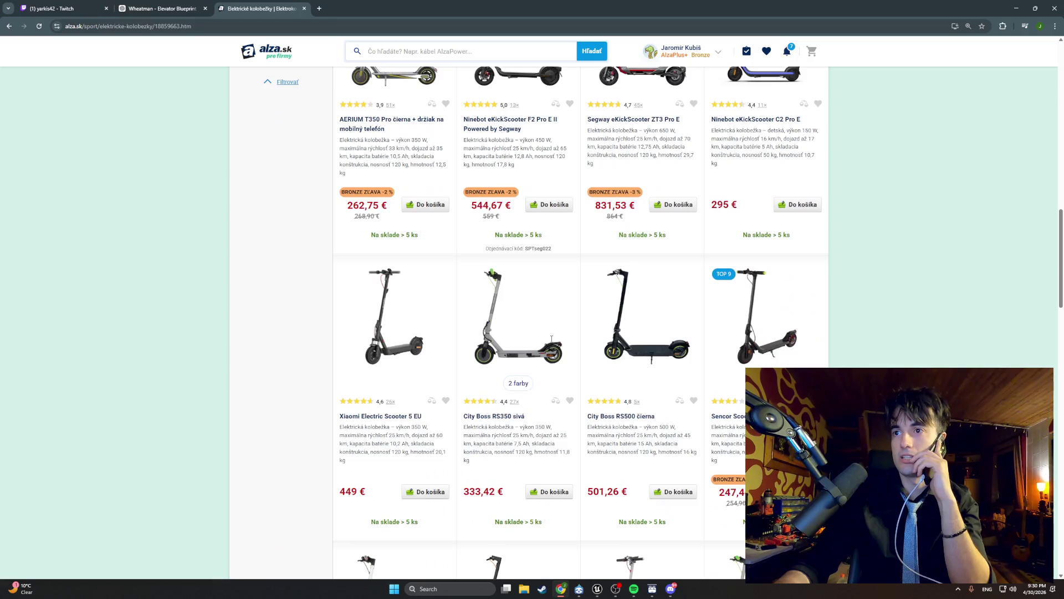
scroll(551, 339, down, 5)
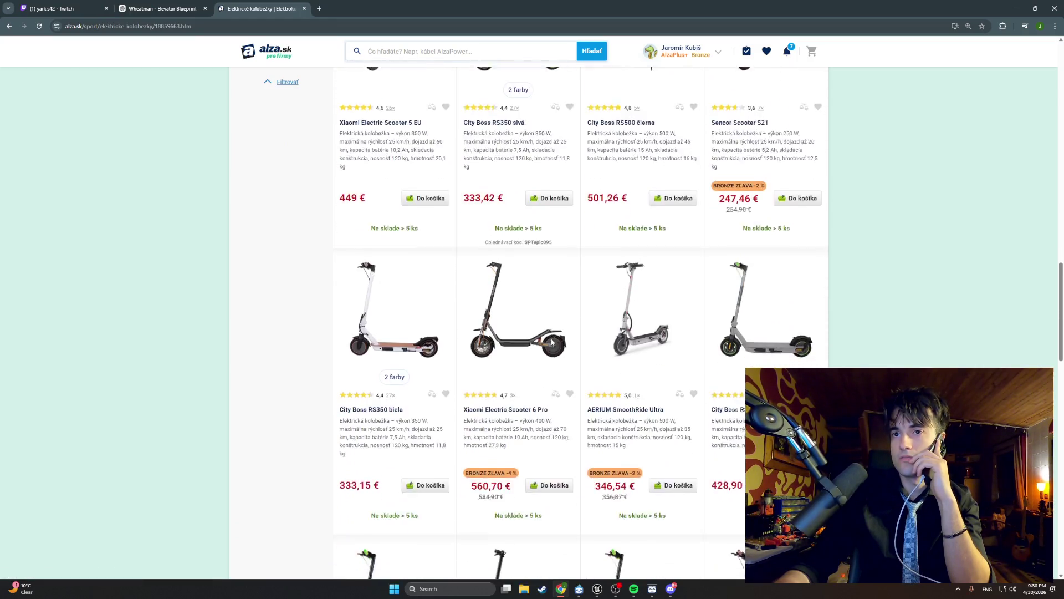
scroll(552, 341, down, 2)
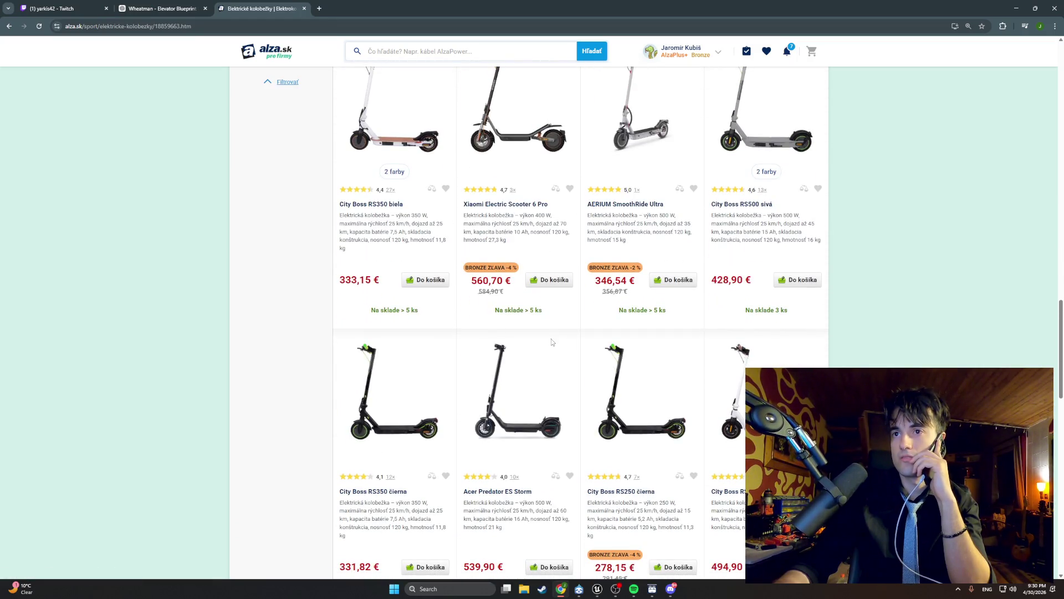
Step: Return to the top of the page and type 'sencor' into the search box
scroll(552, 342, up, 1)
scroll(551, 338, up, 12)
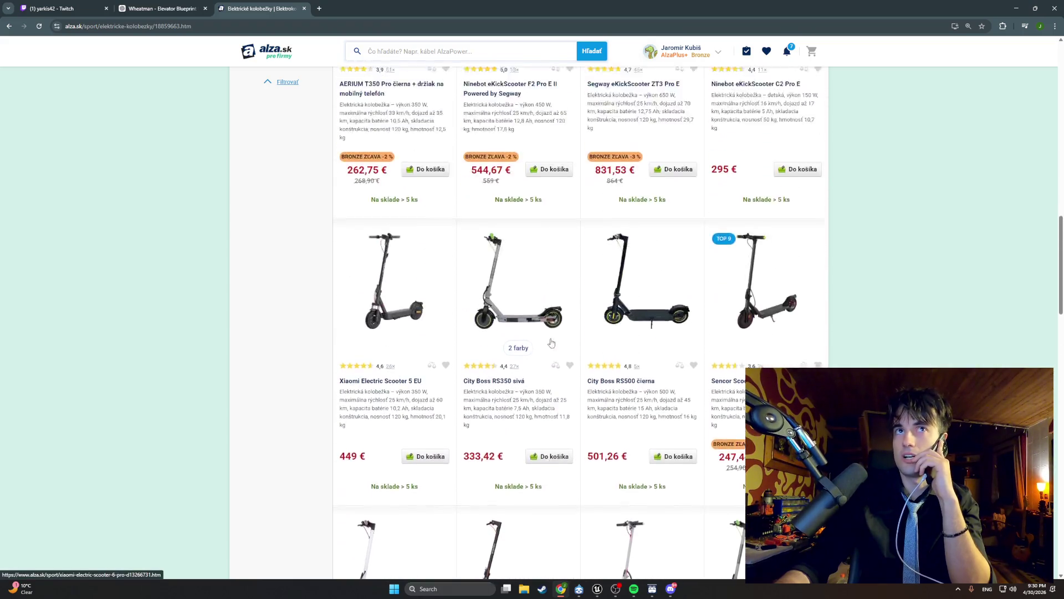
scroll(551, 339, up, 8)
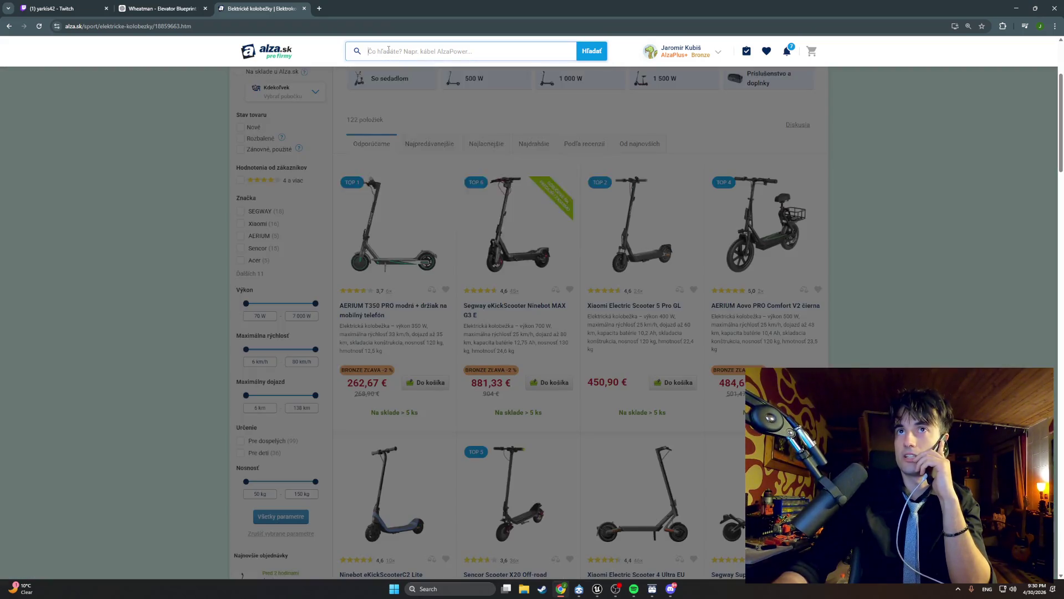
click(408, 52)
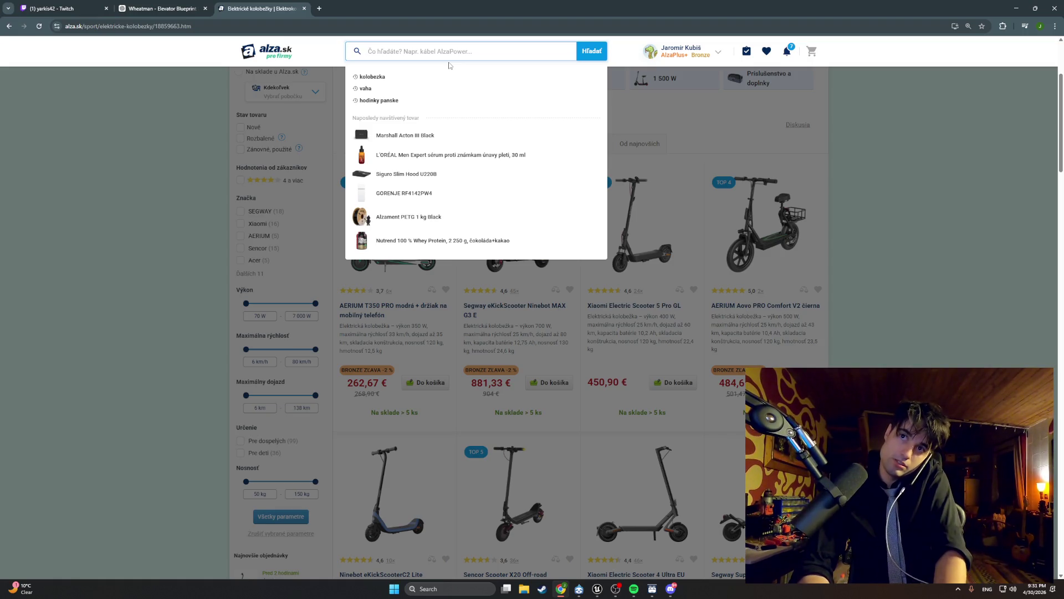
text(sen)
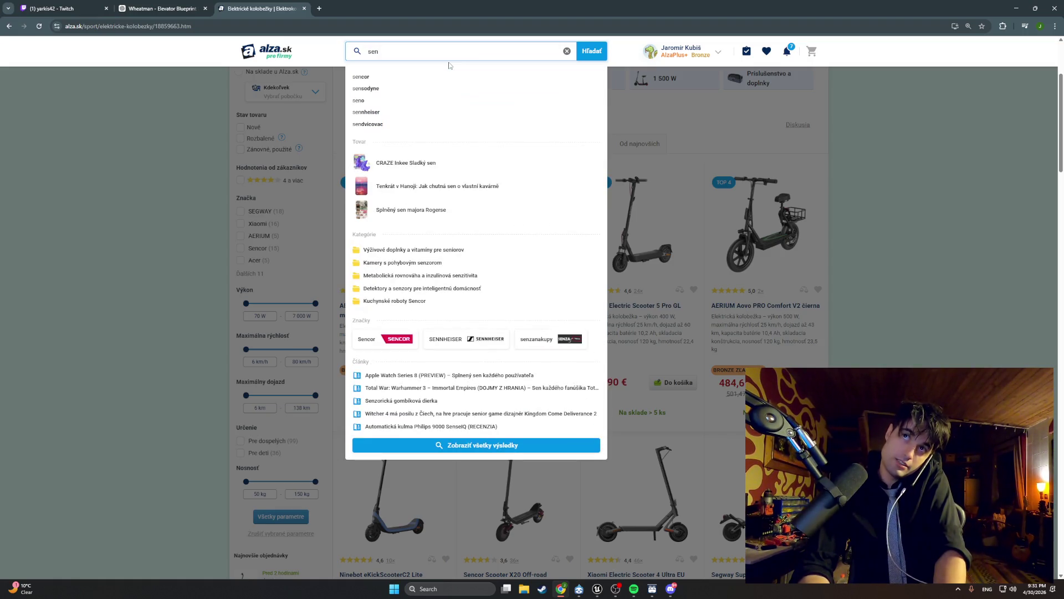
text(cor)
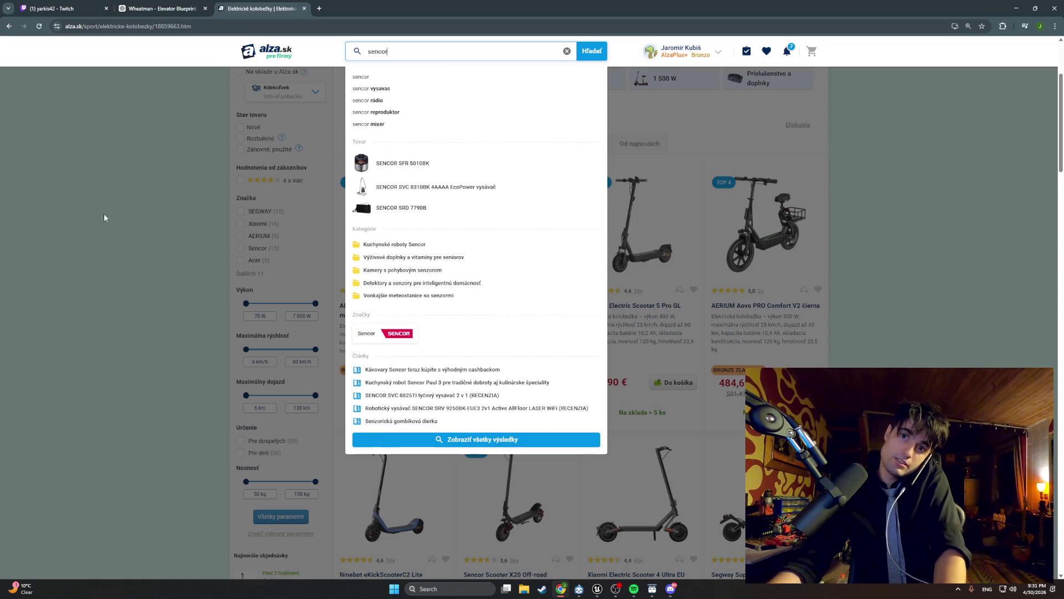
Step: Search for 'sencor s21' and scroll through the two Sencor Scooter S21 results
click(160, 256)
scroll(161, 256, up, 3)
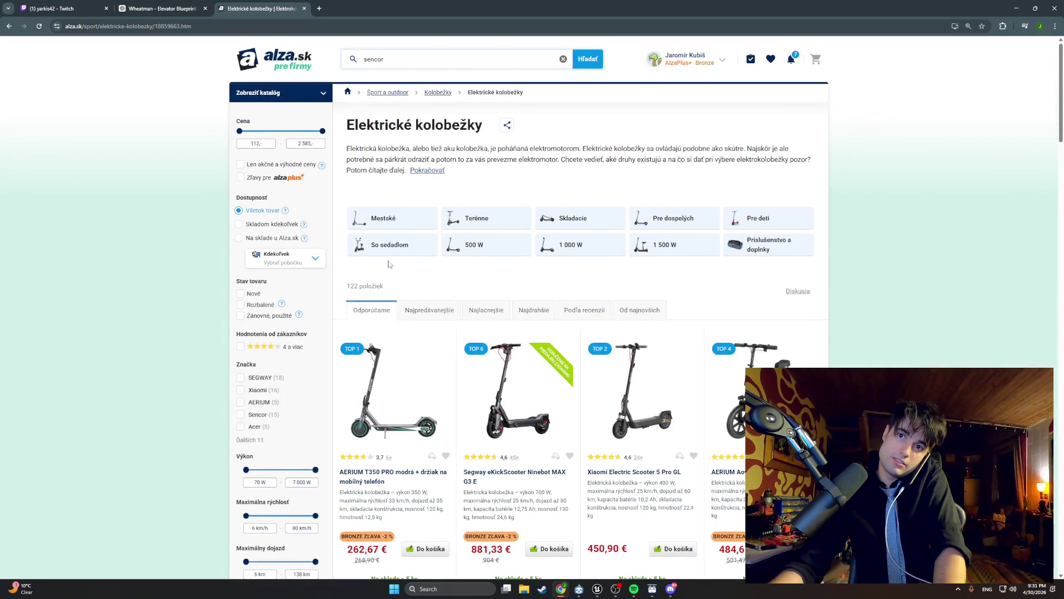
click(399, 58)
text(s)
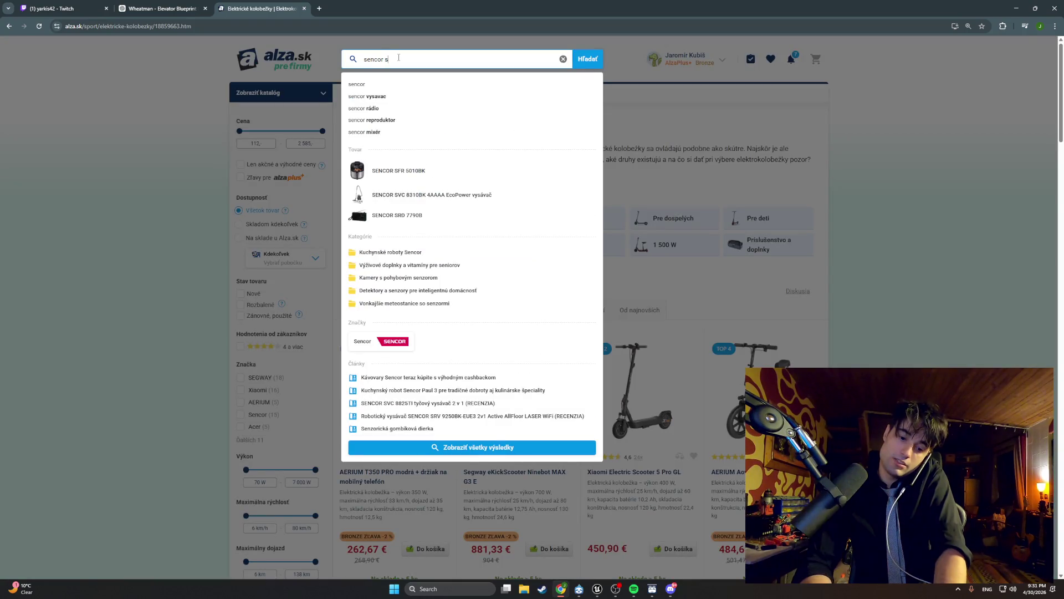
text(21)
key(Return)
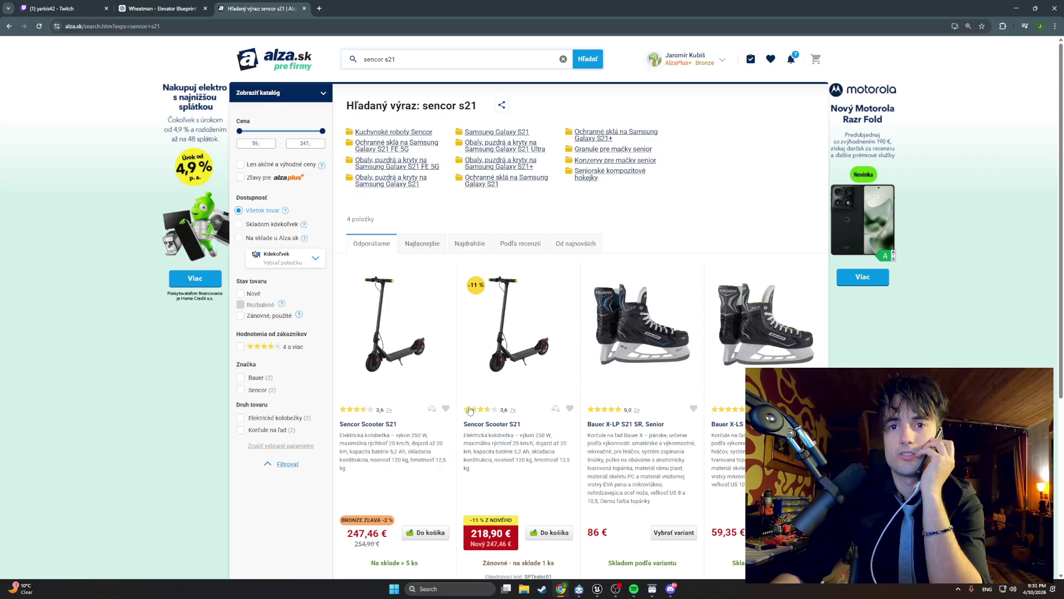
scroll(470, 410, down, 2)
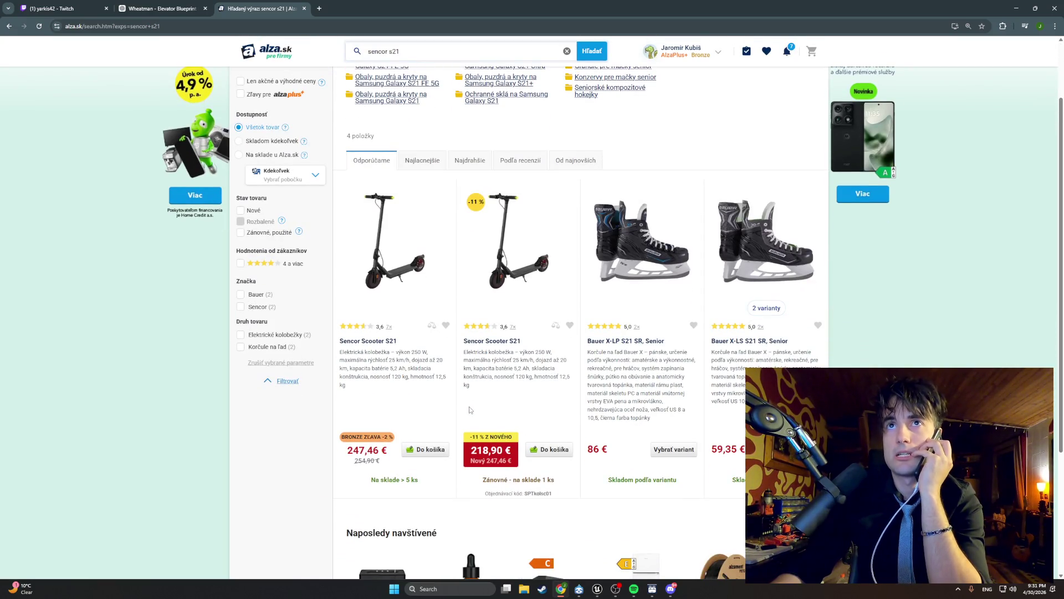
scroll(431, 343, down, 1)
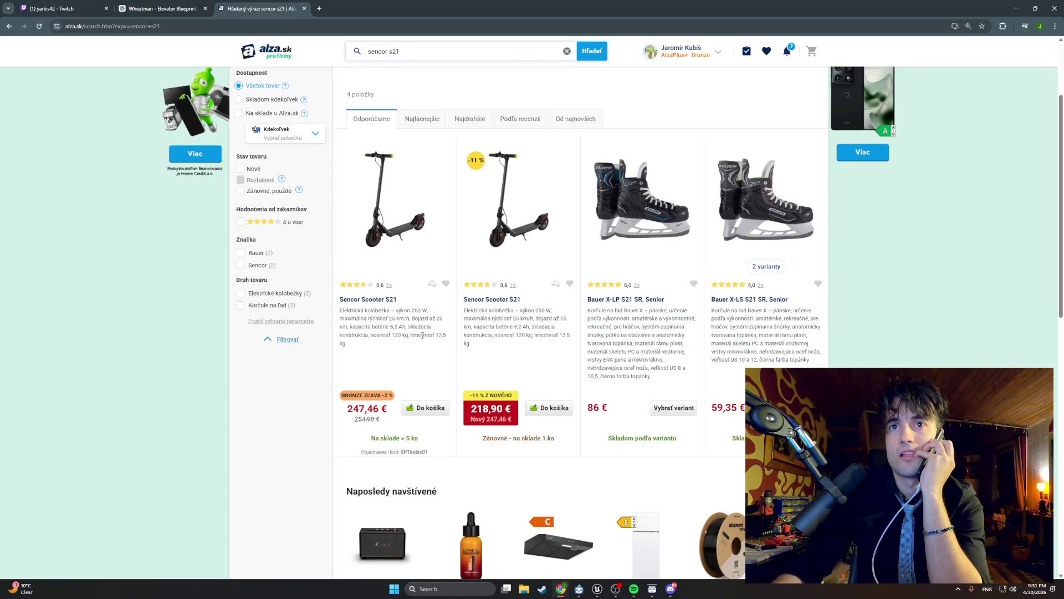
scroll(422, 335, down, 1)
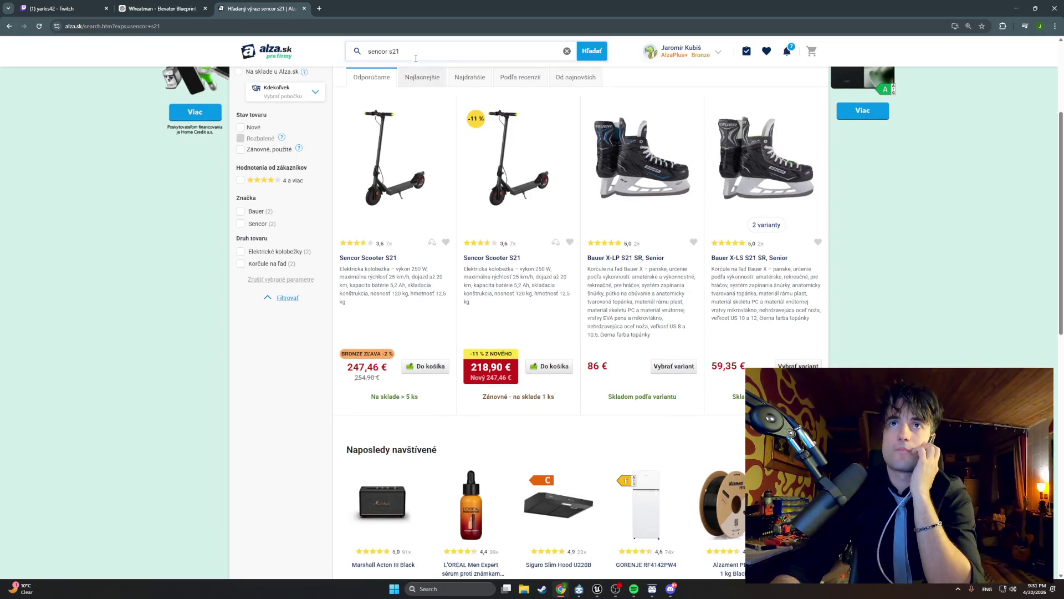
Step: Replace the search query with 'lamak ecruiser'
drag(415, 51, 367, 51)
mouse_move(304, 74)
text(lamak)
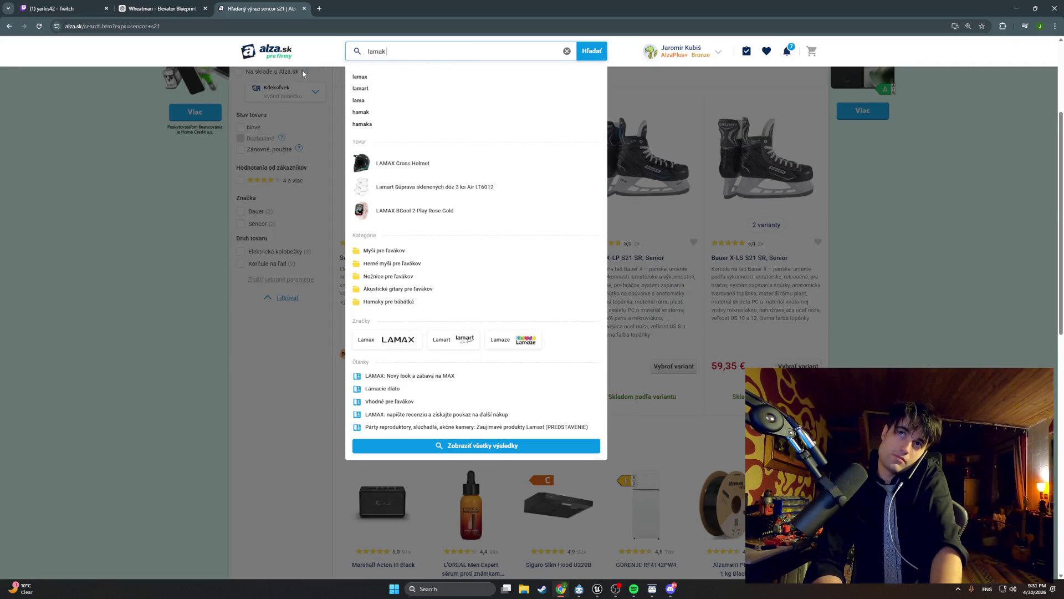
text( e)
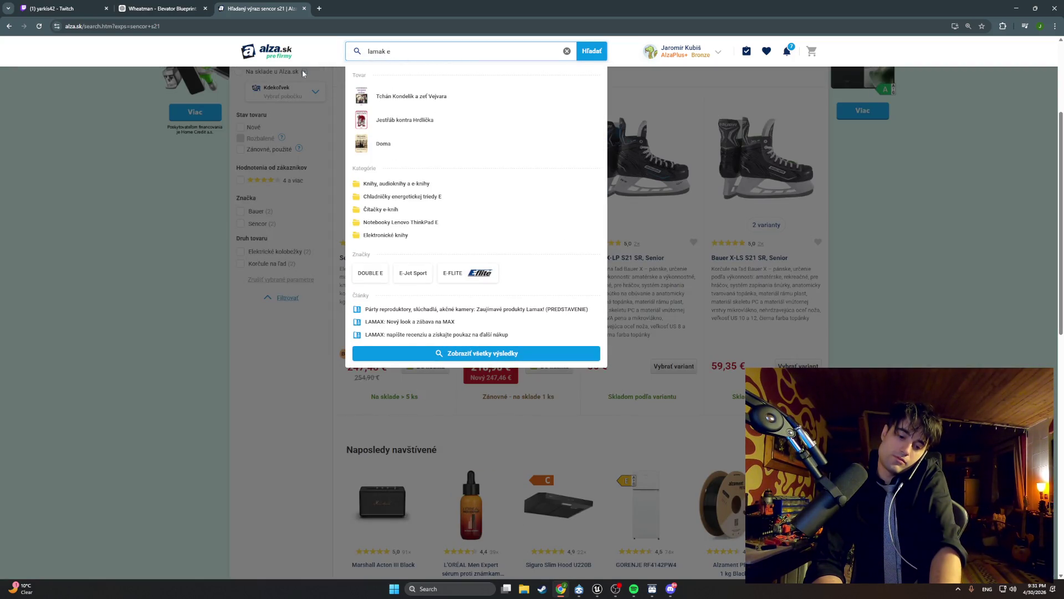
text(cruiser)
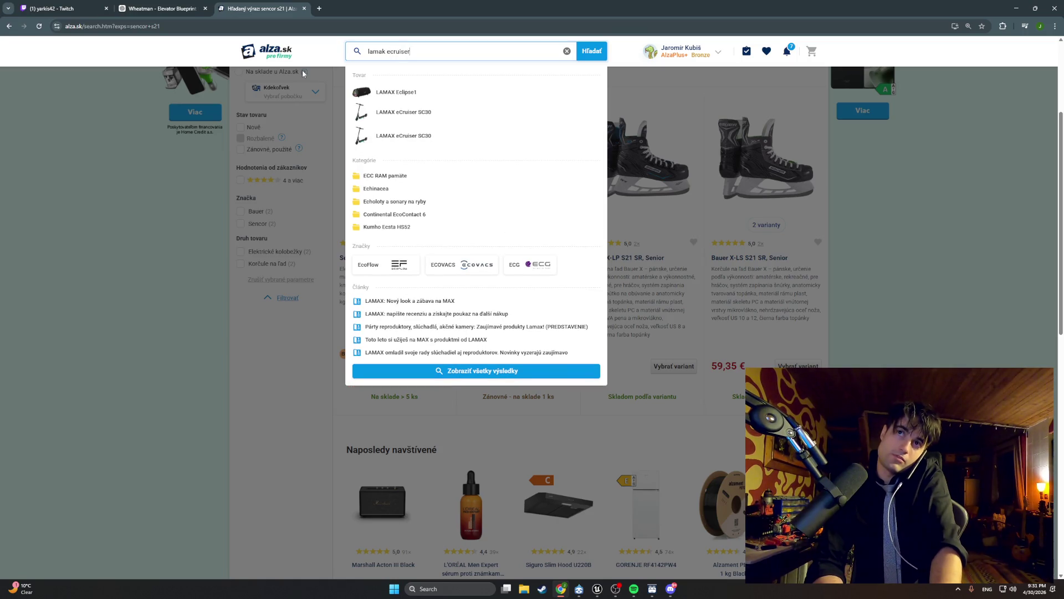
Step: Search Alza.sk for 'lamak ecruiser', highlight the LAMAX eCruiser SC30 title, then return to BP_Elevator_Door_1
key(Return)
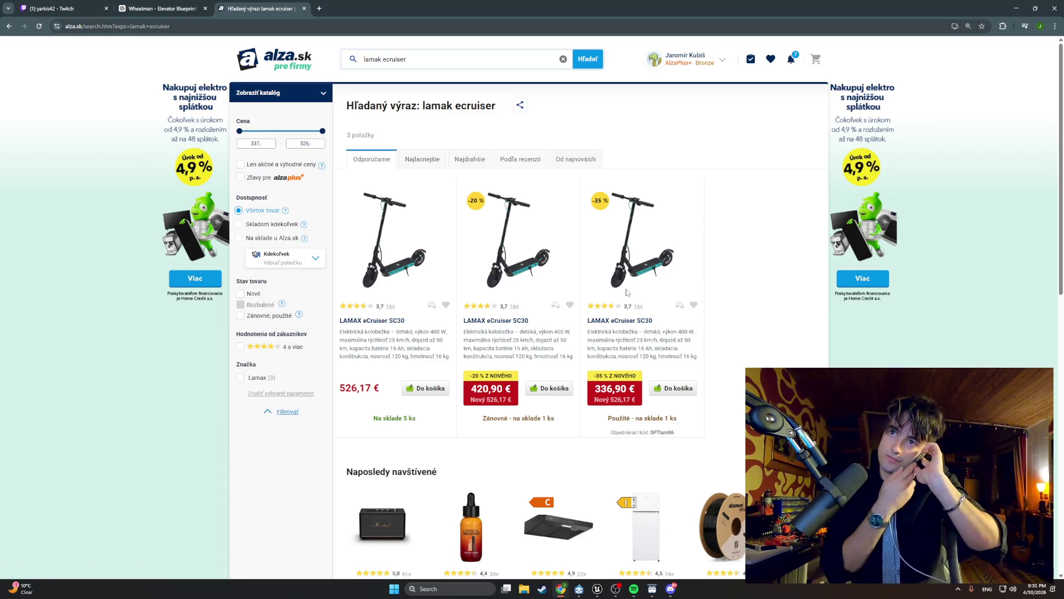
drag(669, 315, 589, 321)
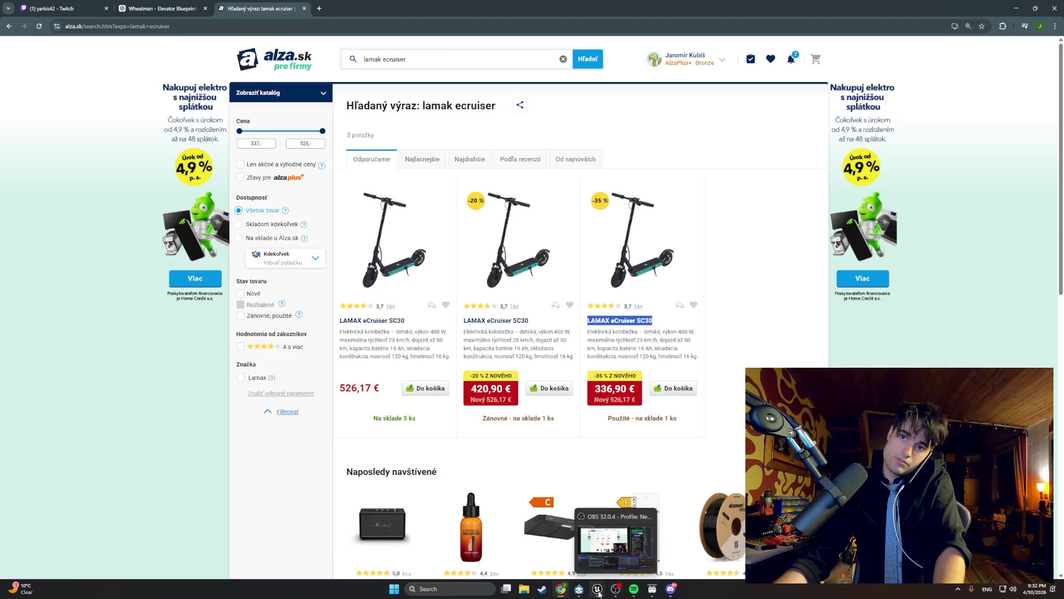
mouse_move(561, 593)
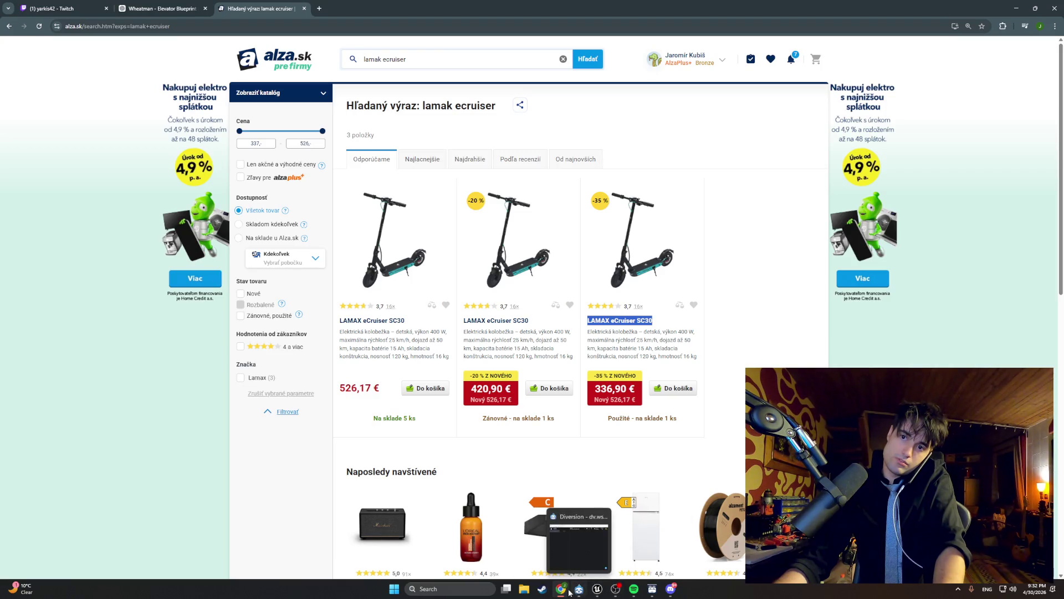
mouse_move(261, 92)
click(119, 8)
click(598, 589)
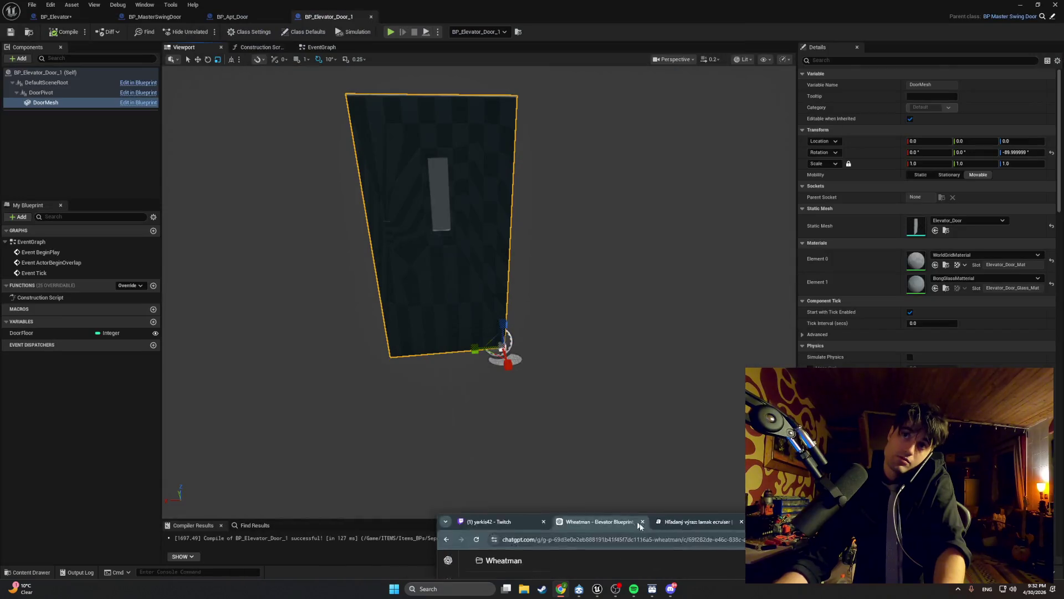
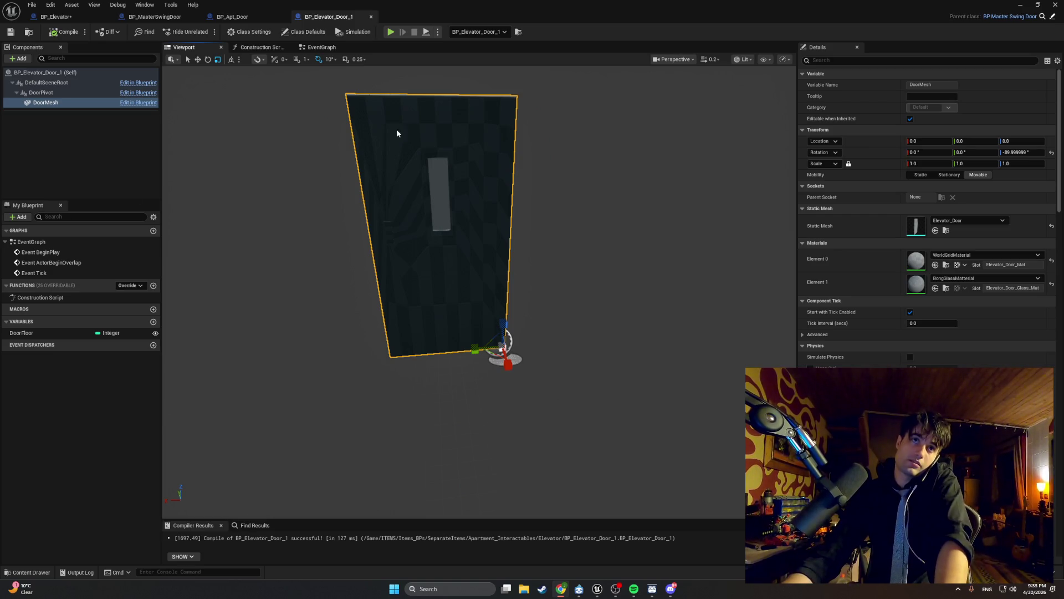
Step: Open BP_Elevator from the Content Drawer, launch Play, and minimize the blueprint editor to view the game
click(27, 572)
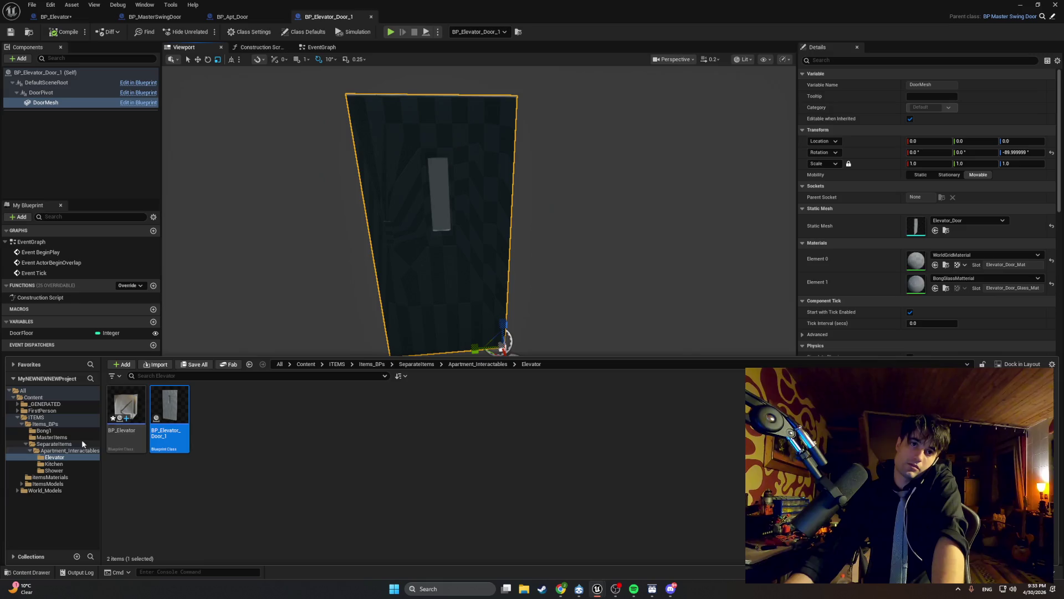
double_click(114, 420)
scroll(392, 333, down, 3)
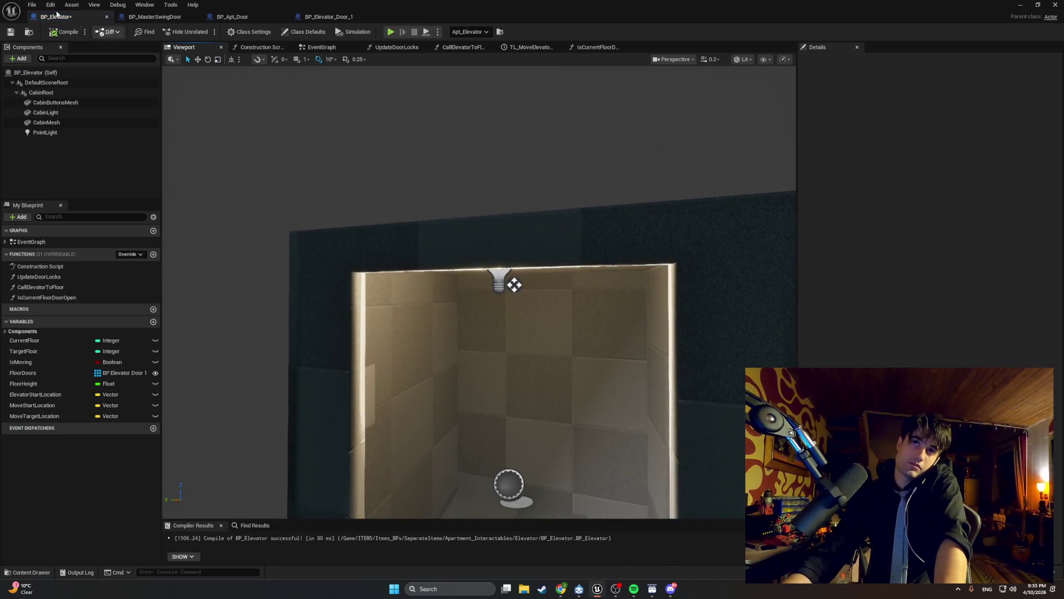
click(391, 32)
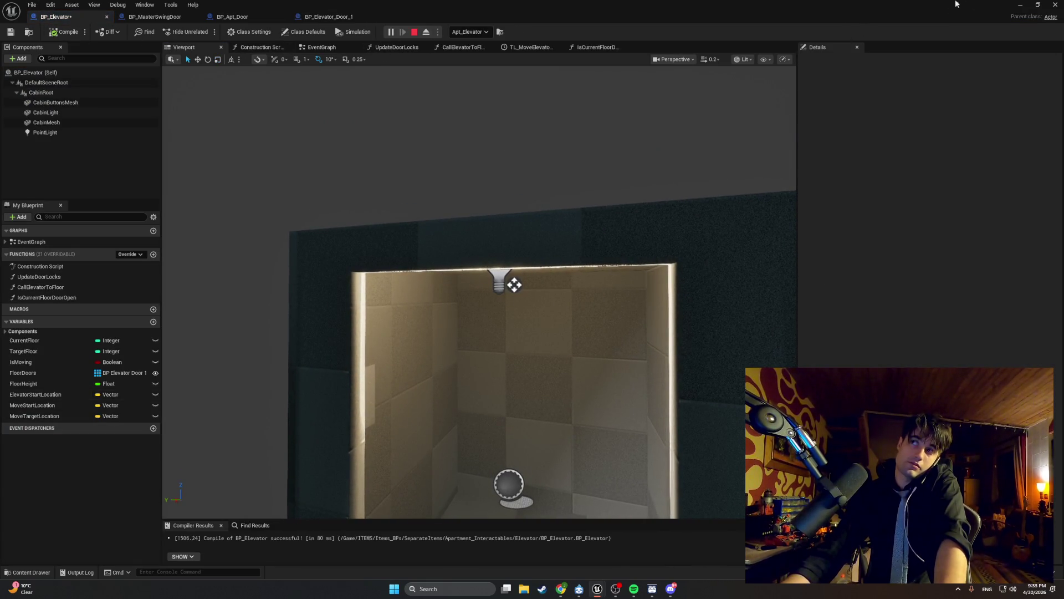
click(1017, 5)
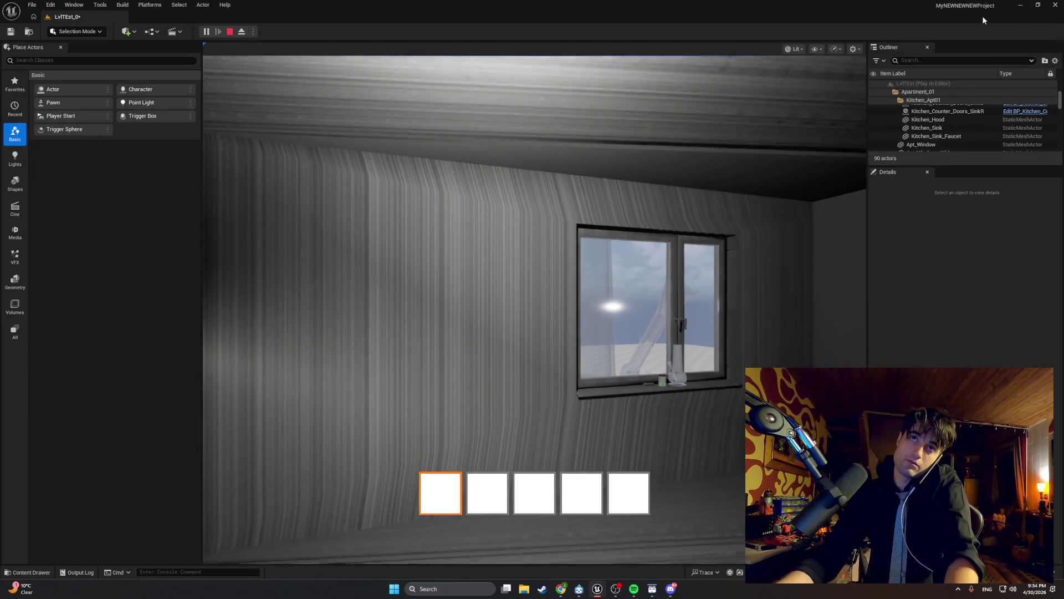
Step: Walk toward the hallway door, restart the session with Alt+P, and use the windowsill jar
click(831, 83)
key(w)
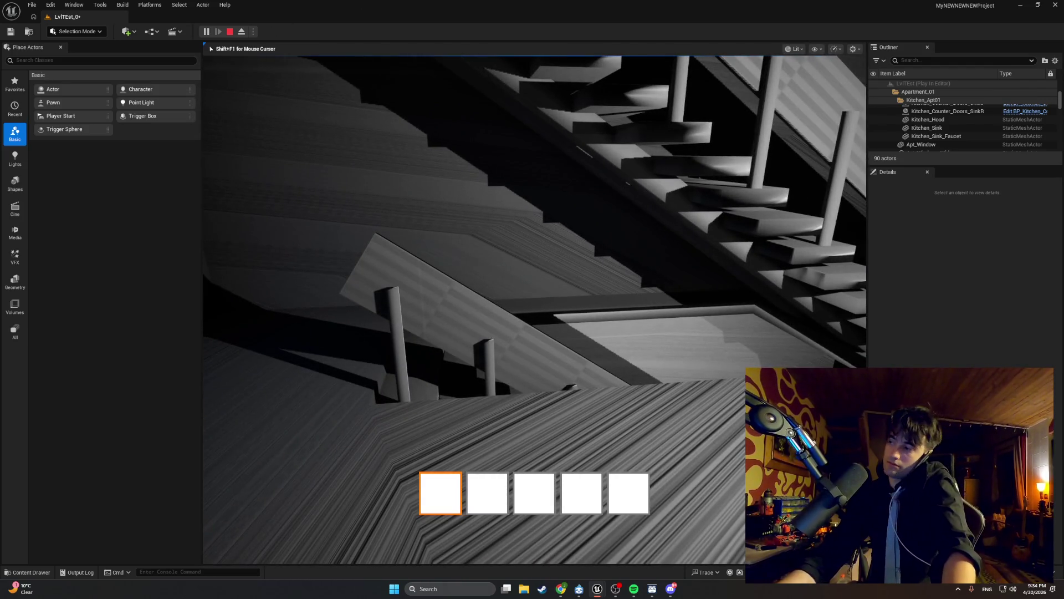
key(Escape)
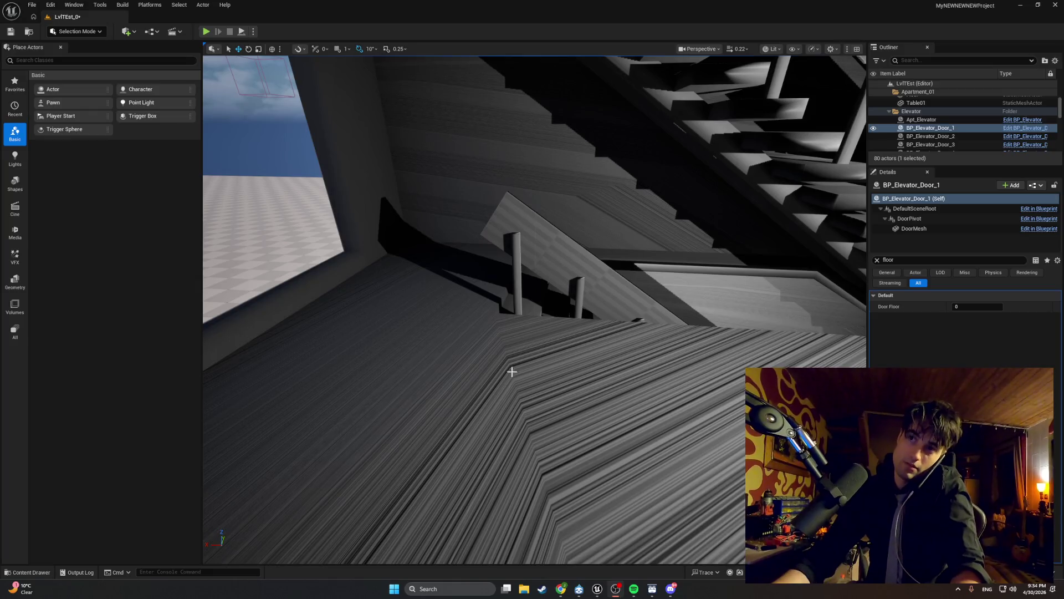
key(alt+p)
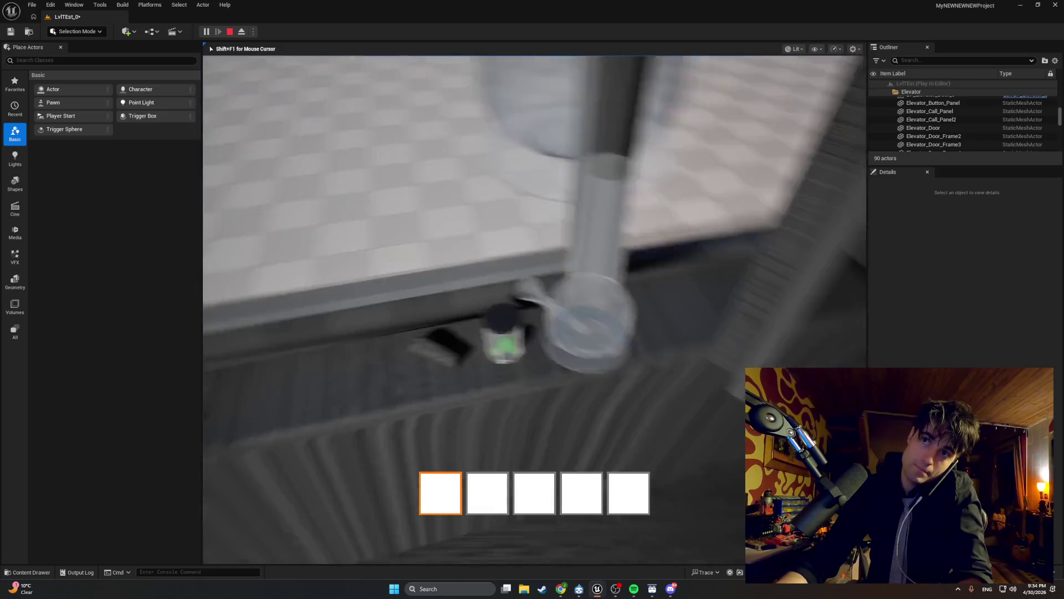
click(535, 309)
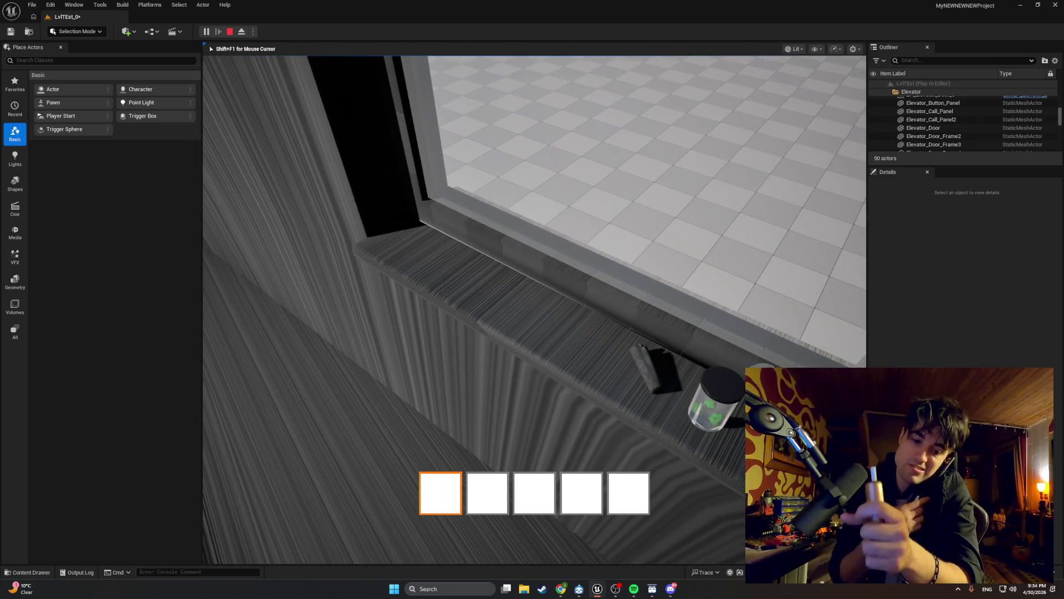
Step: End the Play-in-Editor session with Esc
key(Escape)
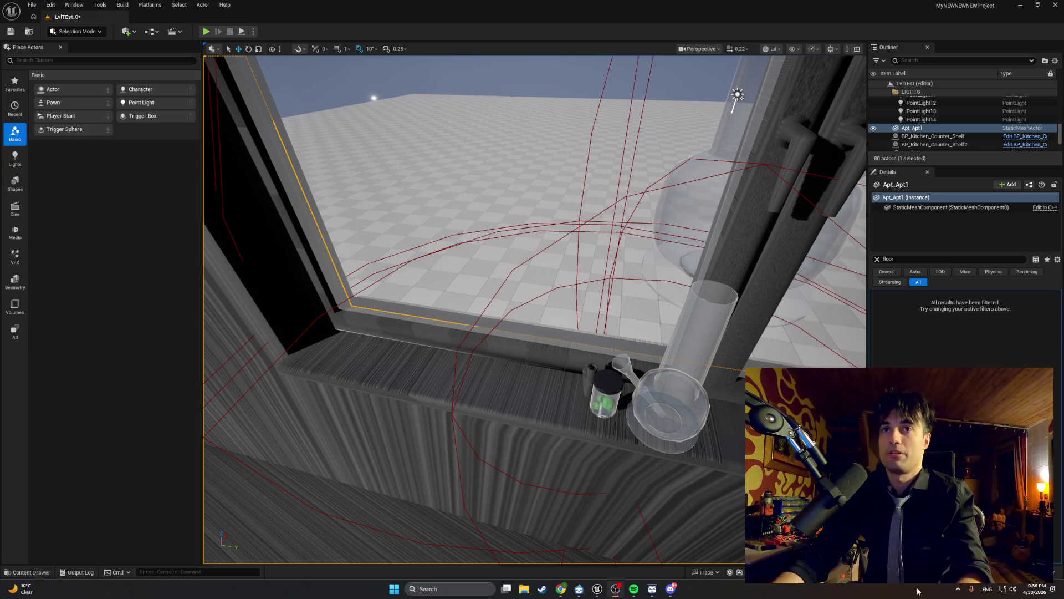
Step: Fly the editor view past the stairs to the checkered hallway door and start Play again
drag(599, 458, 737, 383)
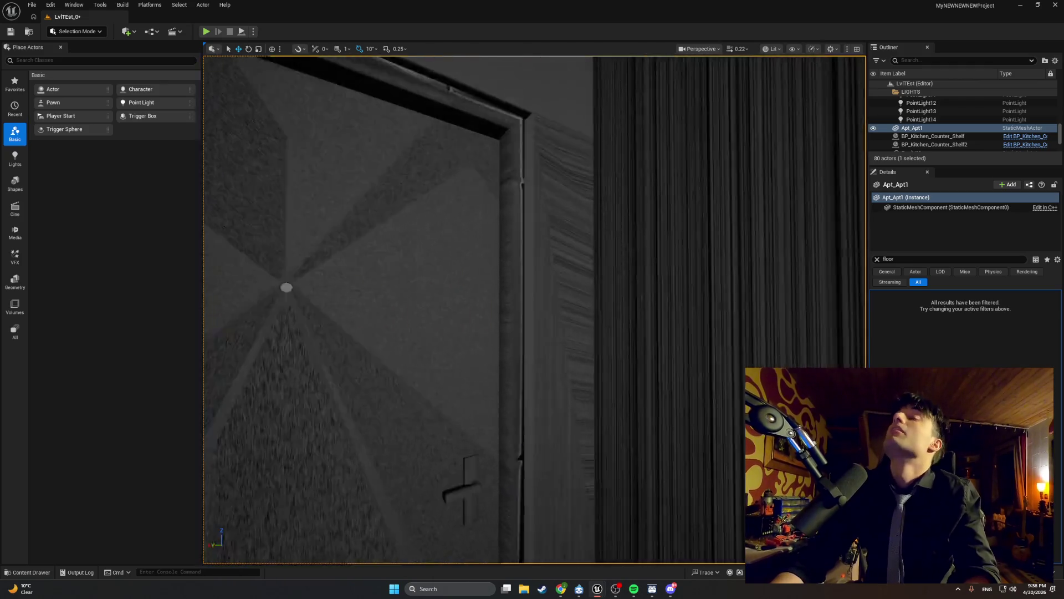
mouse_move(532, 310)
mouse_down()
mouse_move(576, 288)
mouse_move(532, 321)
mouse_move(525, 447)
mouse_up()
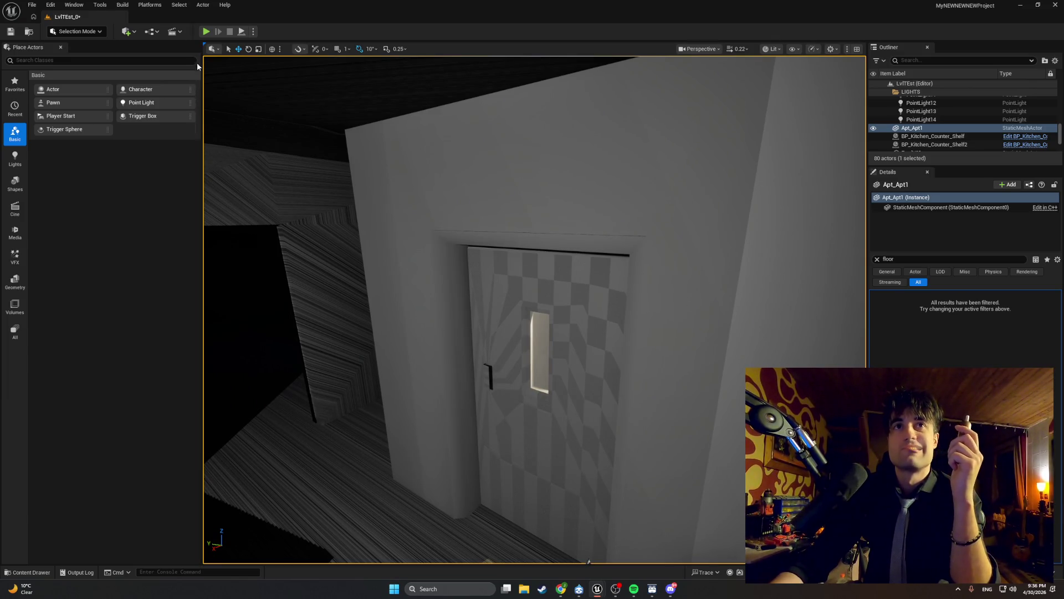
click(205, 31)
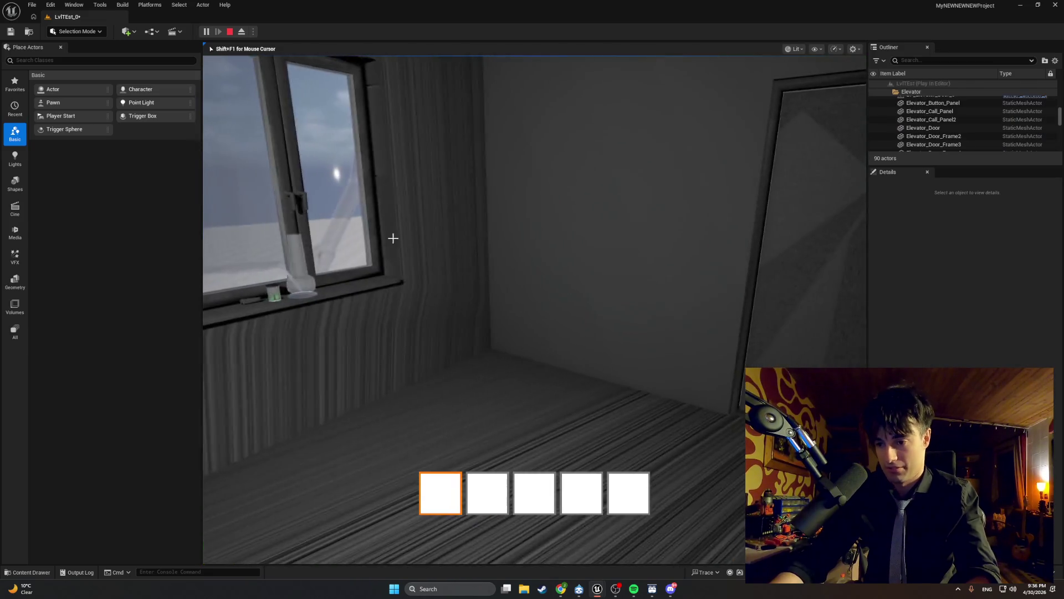
Step: Stop the play session and bring up the Content Drawer
key(Escape)
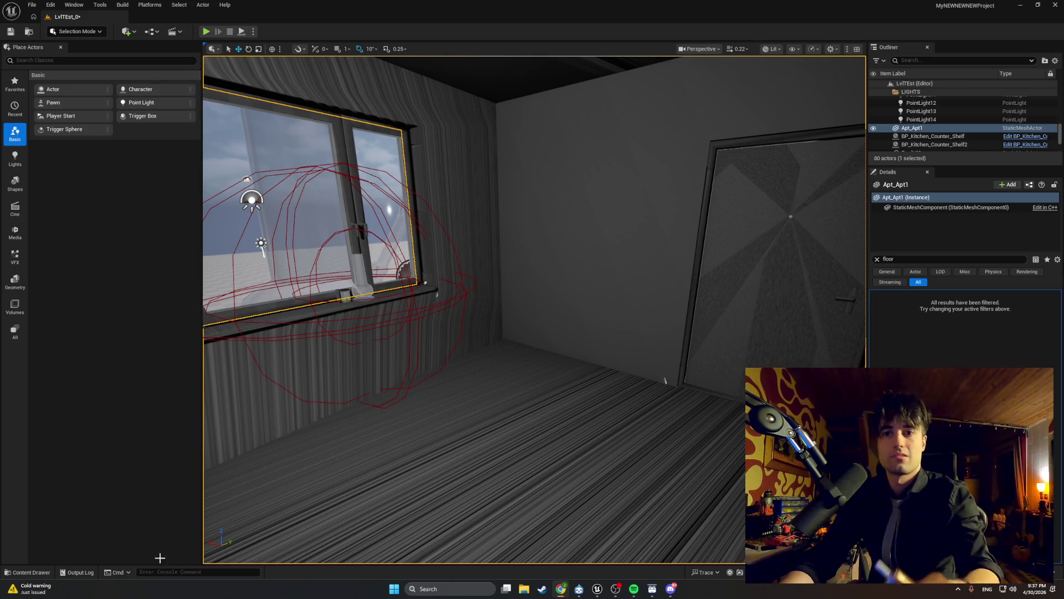
click(31, 572)
Step: Reopen BP_Elevator, close BP_Apt_Door, check BP_MasterSwingDoor's StartDoorDrag graph, then return to BP_Elevator
double_click(119, 425)
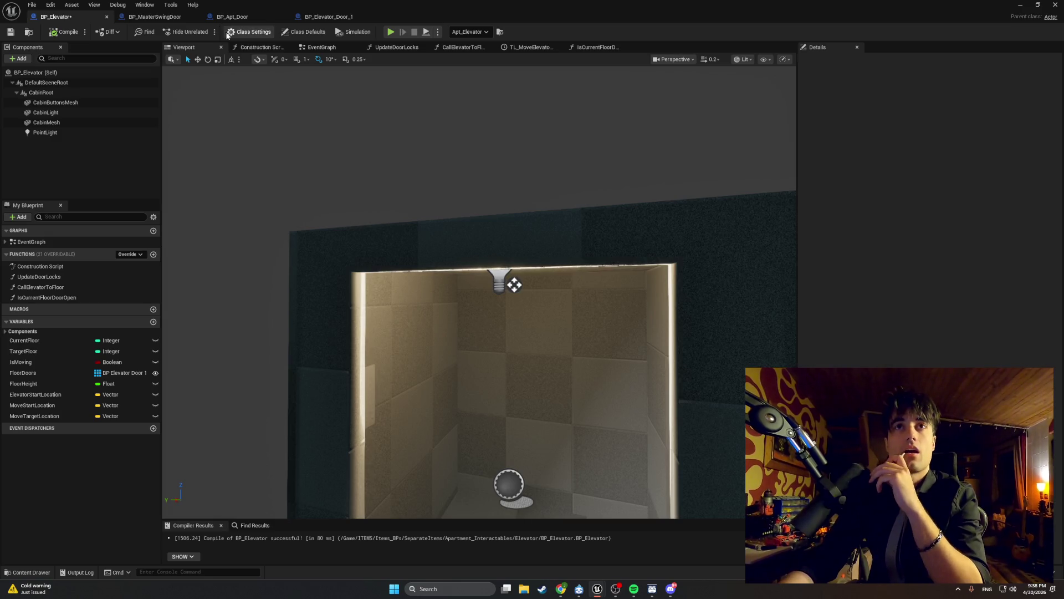
click(246, 18)
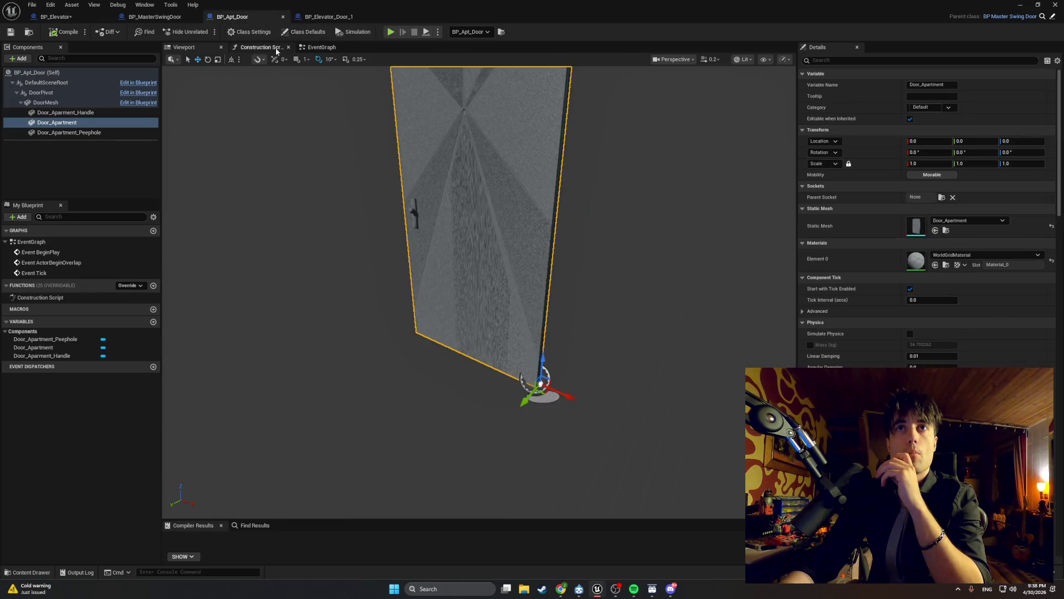
click(284, 18)
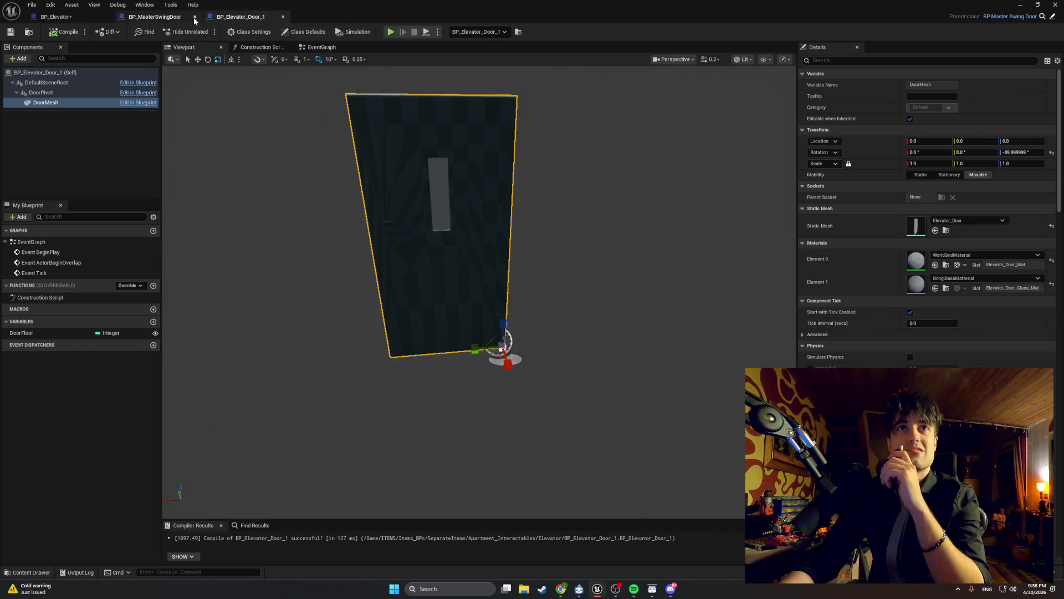
click(157, 20)
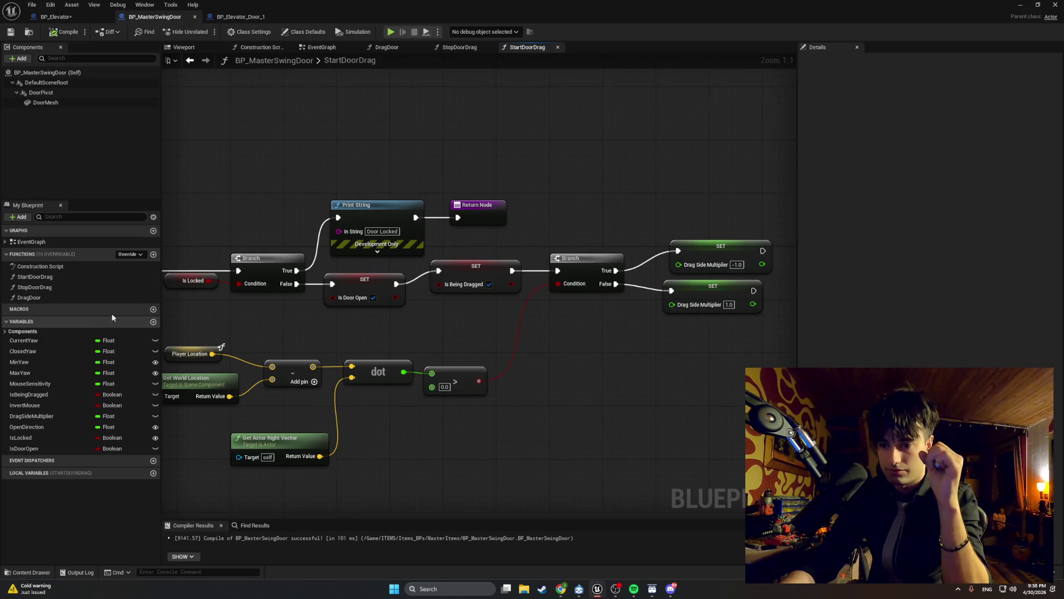
click(72, 18)
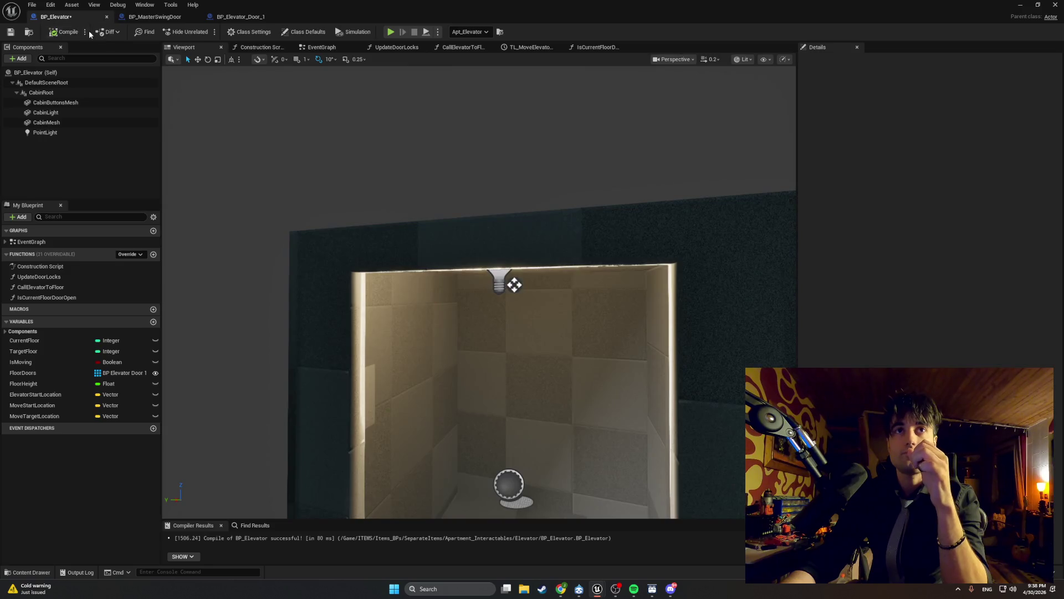
Step: Open the UpdateDoorLocks graph and center the Floor Doors loop and Is Locked nodes
click(400, 50)
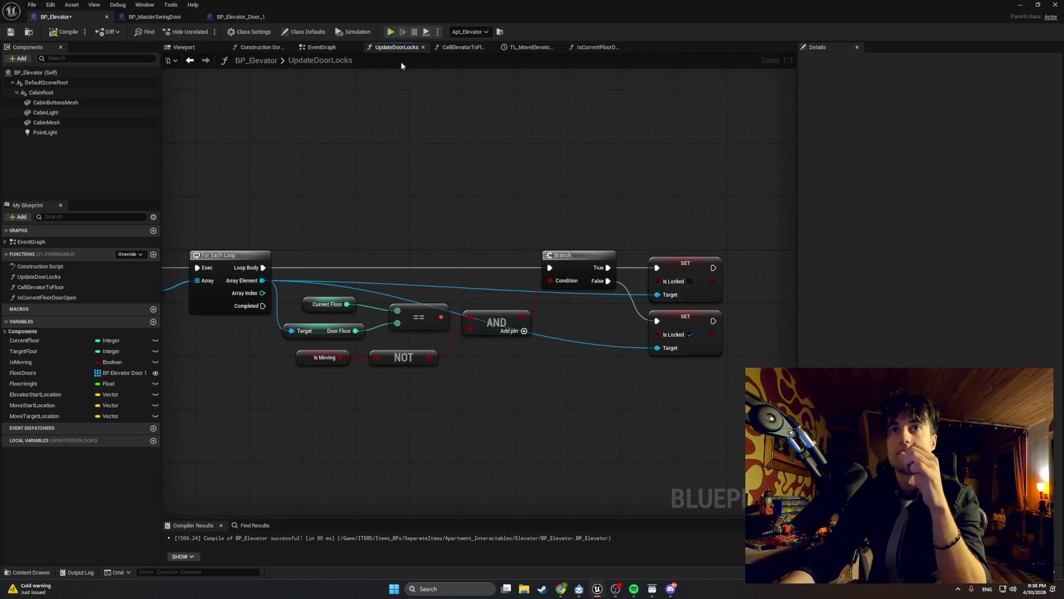
mouse_move(406, 170)
mouse_down()
mouse_move(355, 161)
mouse_move(421, 155)
mouse_up()
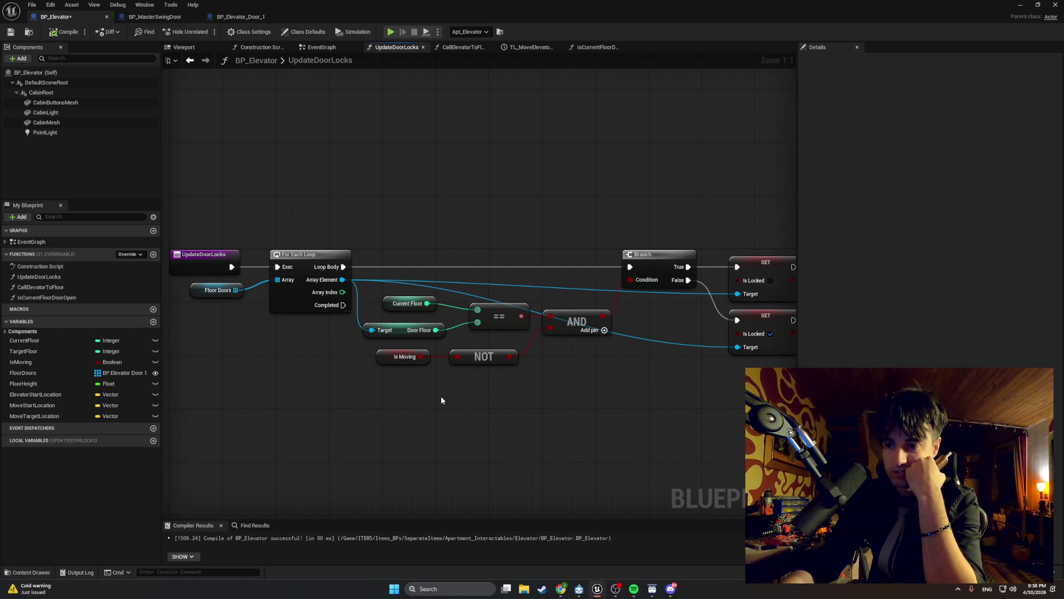
mouse_move(574, 354)
mouse_down()
mouse_move(505, 362)
mouse_move(521, 364)
mouse_up()
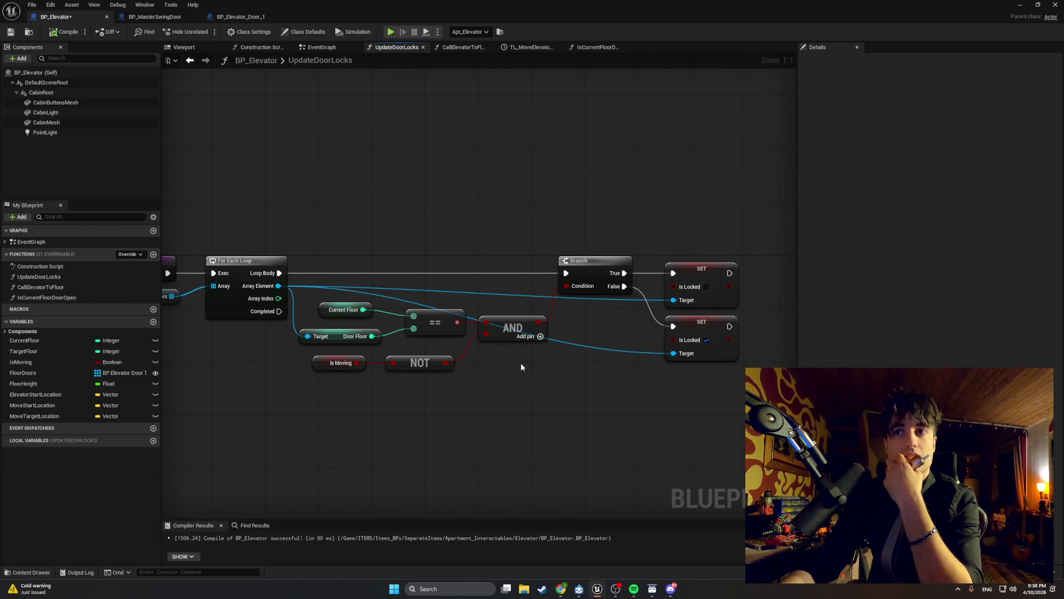
drag(515, 365, 535, 368)
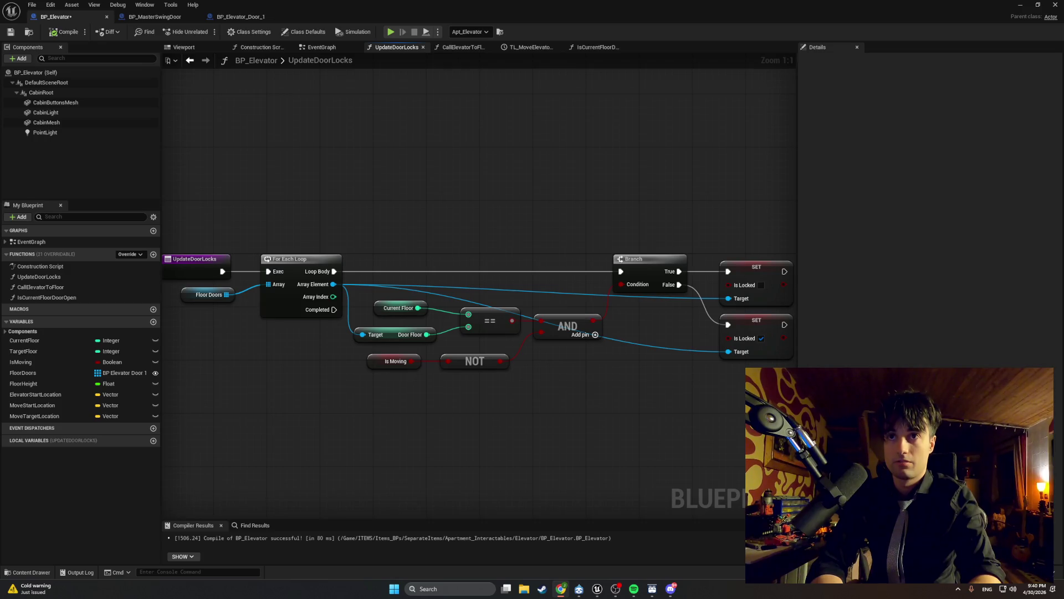
mouse_move(530, 395)
mouse_down()
mouse_move(531, 410)
mouse_move(510, 405)
mouse_move(302, 306)
mouse_move(337, 311)
mouse_move(333, 356)
mouse_move(351, 340)
mouse_move(435, 335)
mouse_move(390, 317)
mouse_up()
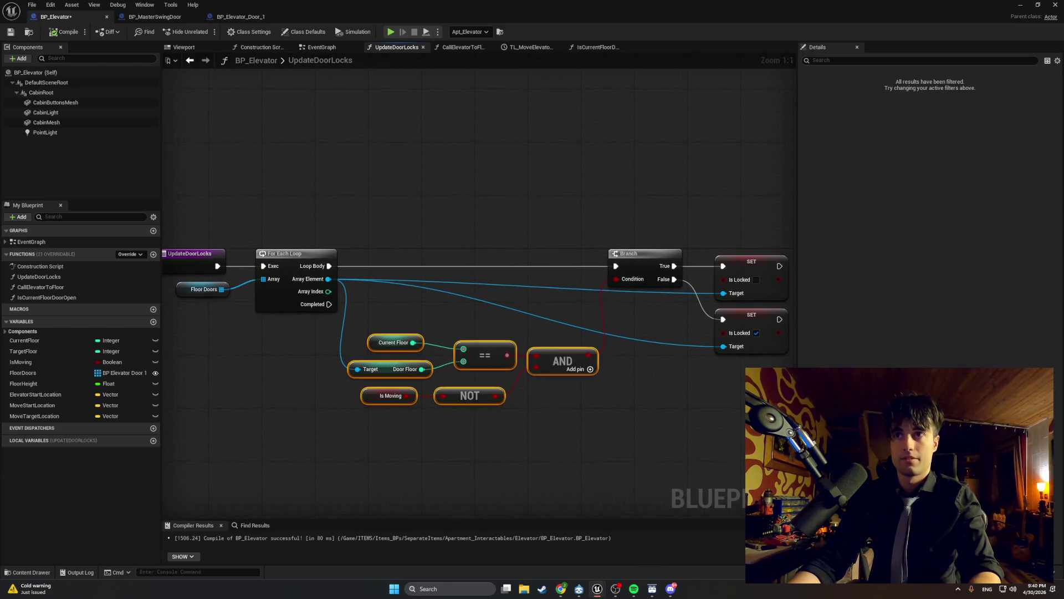
Step: Nudge the two Is Locked SET nodes left and select the whole door-lock node network
drag(794, 359, 609, 247)
ctrl+click(643, 253)
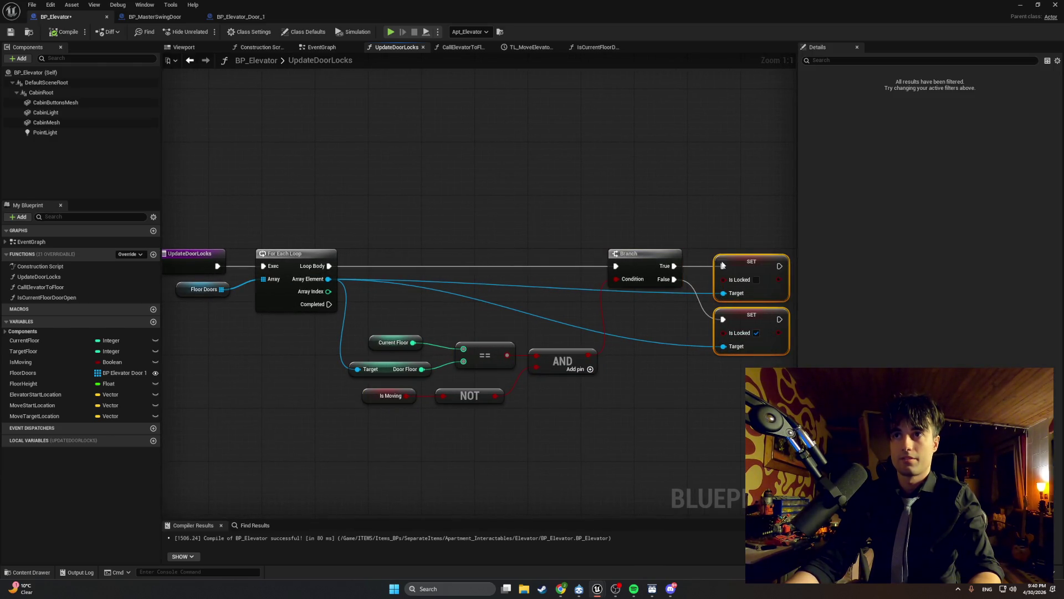
drag(723, 267, 710, 266)
drag(511, 235, 518, 239)
mouse_move(791, 411)
mouse_down()
mouse_move(524, 274)
mouse_move(163, 203)
mouse_move(210, 259)
mouse_up()
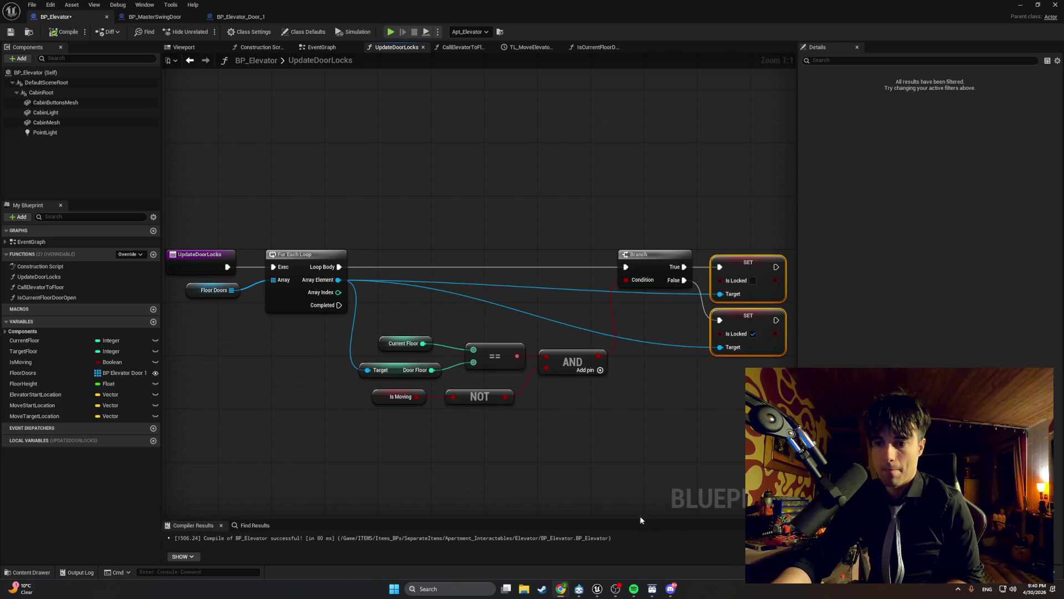
scroll(540, 411, right, 5)
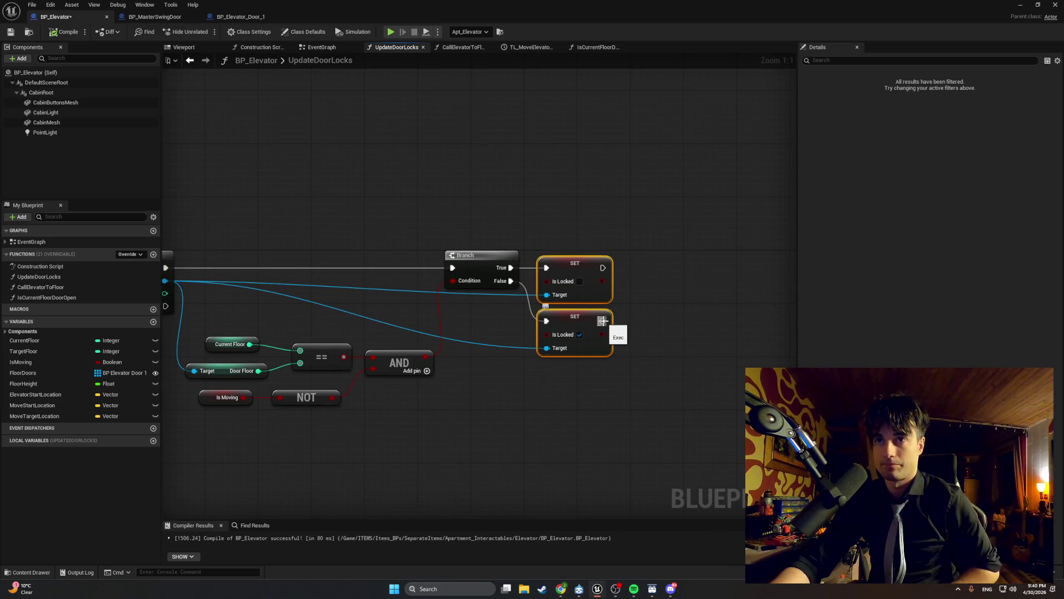
Step: Add a Print String node after the lower Is Locked SET node
drag(602, 320, 639, 326)
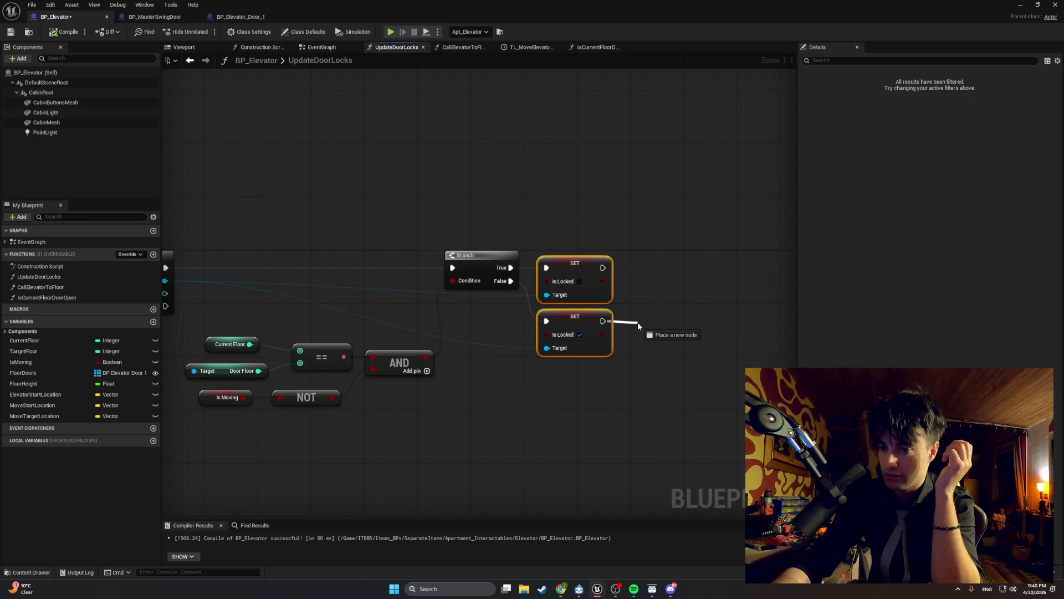
drag(639, 325, 638, 325)
text(print)
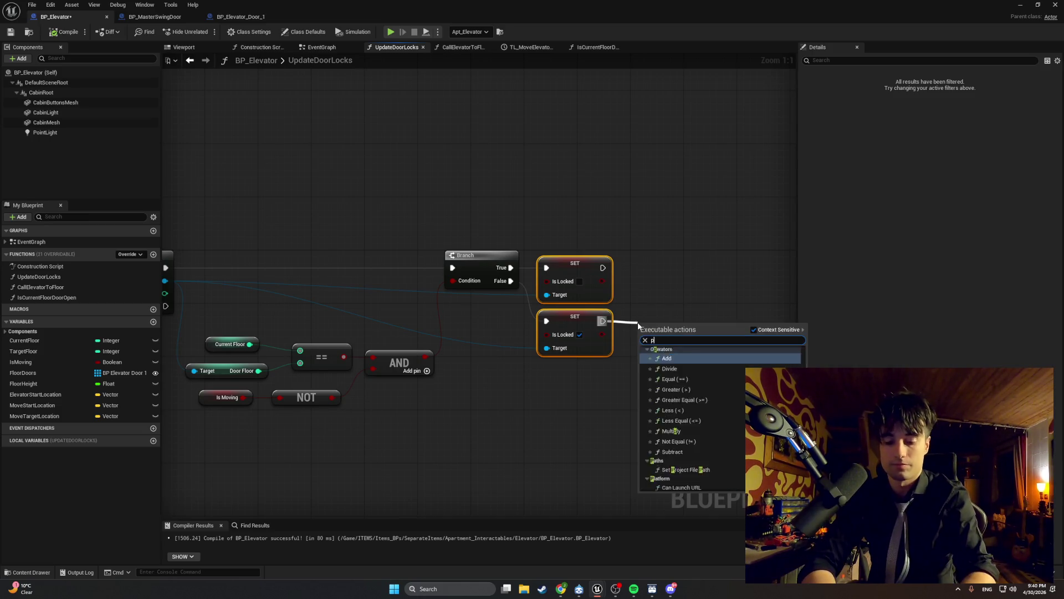
key(Return)
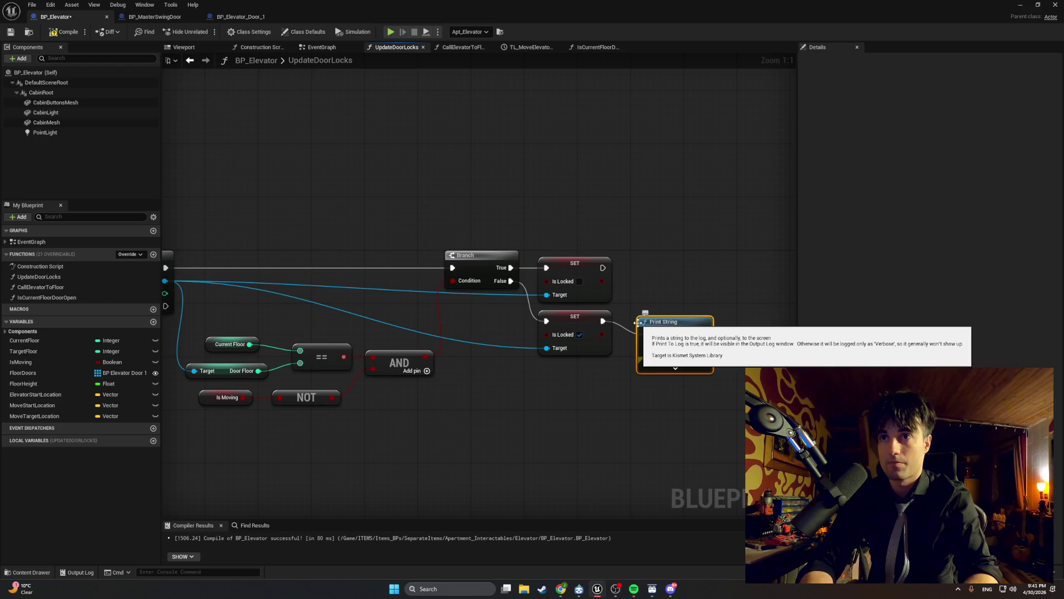
Step: Set the print text to 'Locking Door', compile BP_Elevator, and minimize the blueprint editor
click(680, 348)
text(Locking Door)
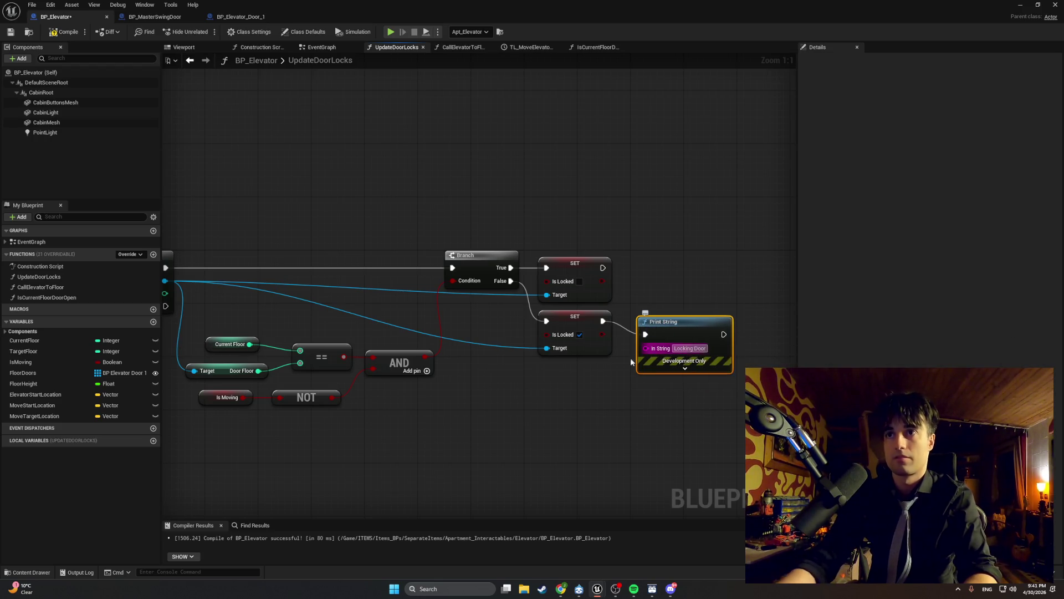
click(421, 183)
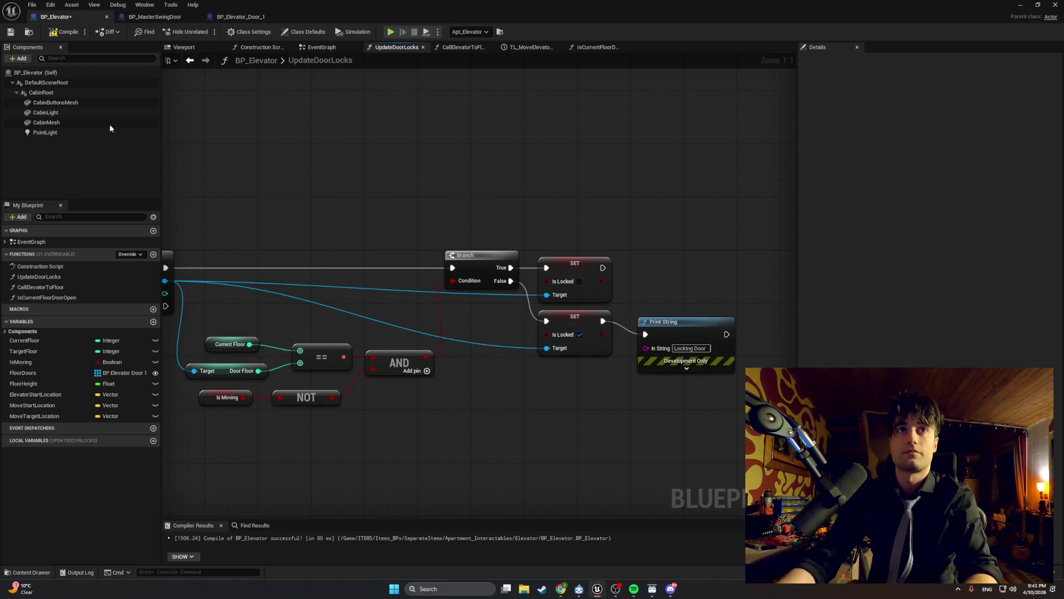
click(64, 31)
click(1024, 4)
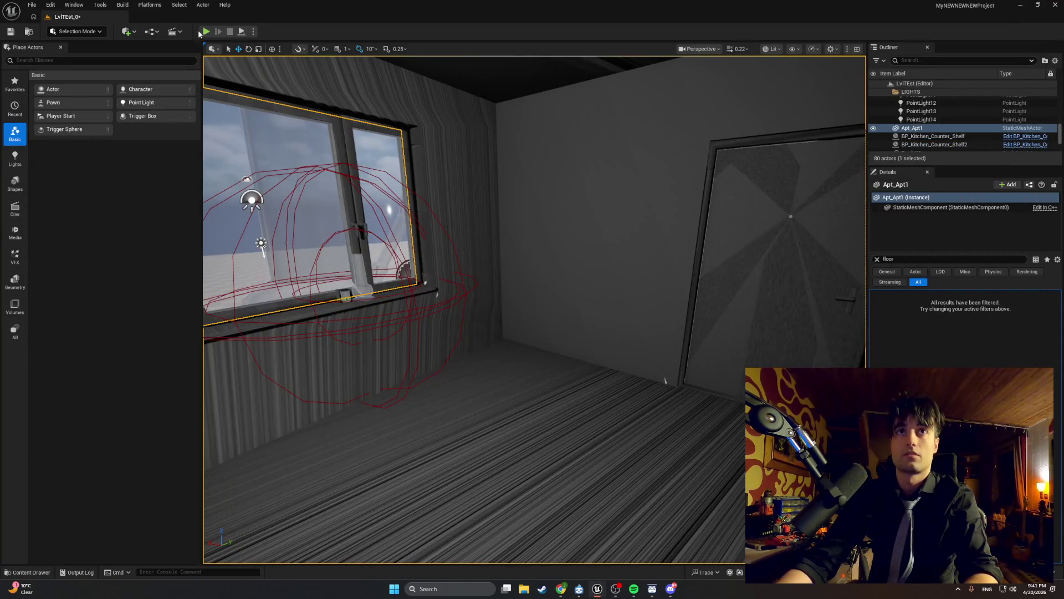
Step: Play-test to watch the Locking Door messages, then reopen BP_Elevator at the CallElevatorToFloor graph
click(206, 32)
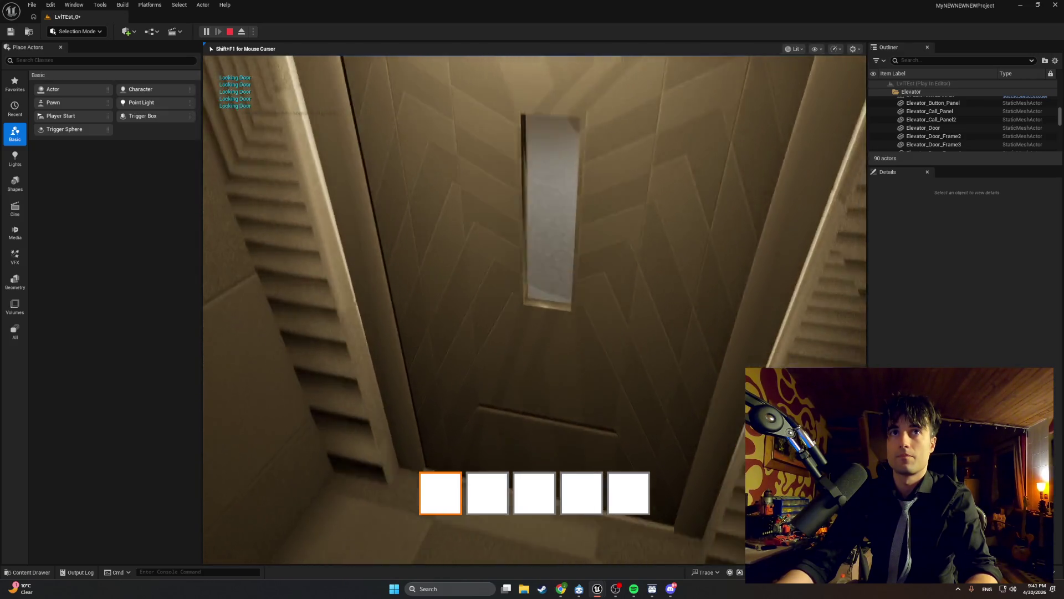
key(Escape)
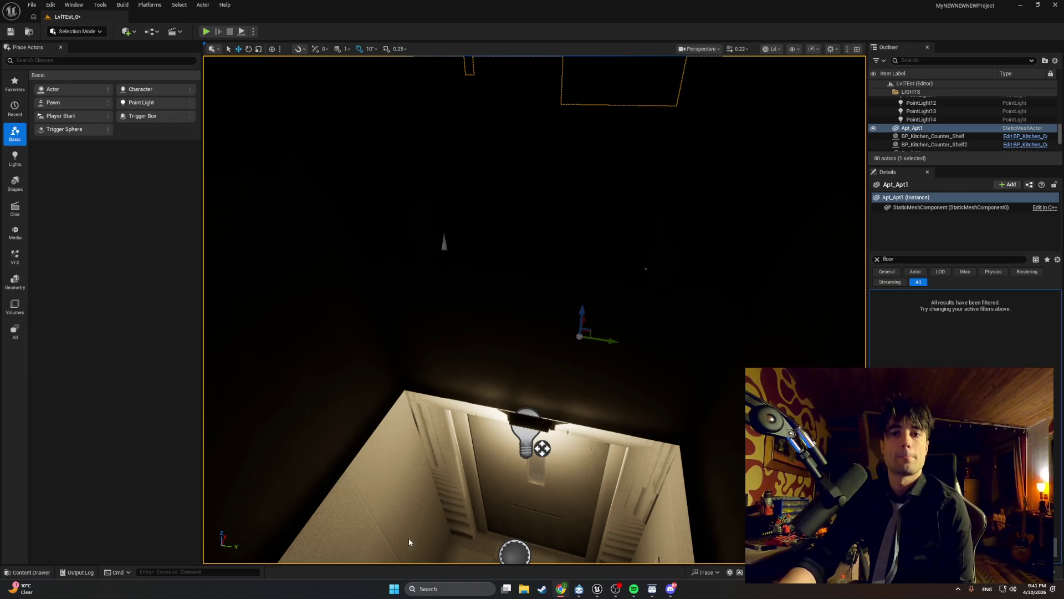
mouse_move(597, 589)
click(643, 546)
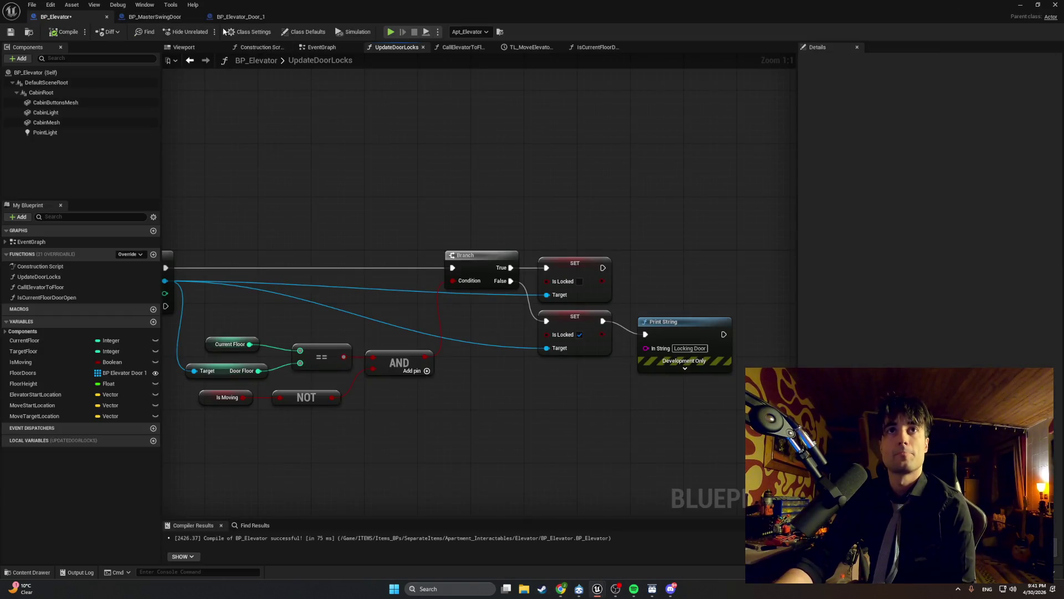
click(461, 47)
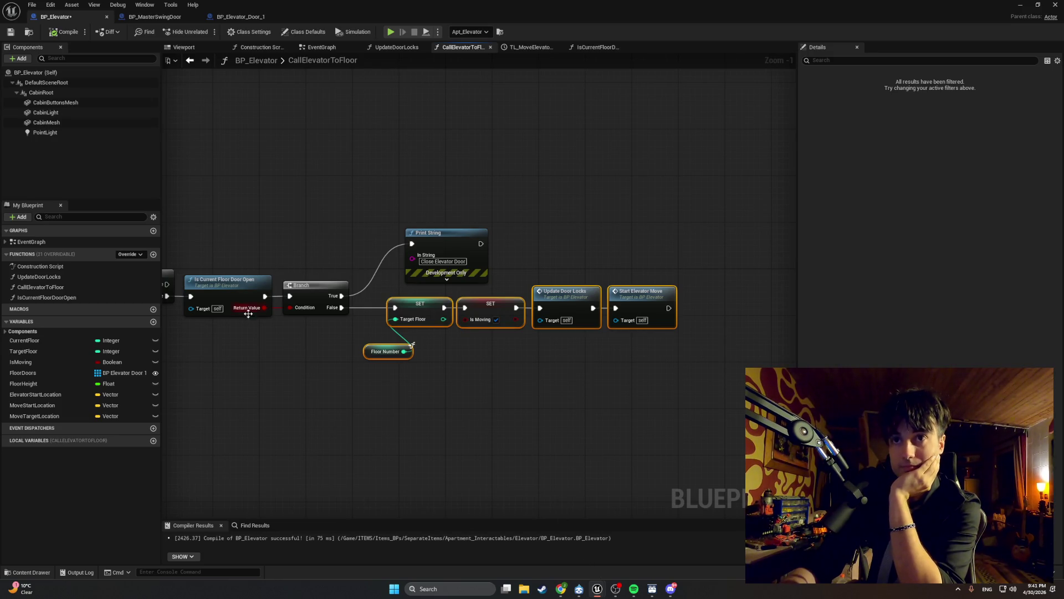
mouse_move(264, 341)
mouse_down()
mouse_move(478, 361)
mouse_move(385, 362)
mouse_up()
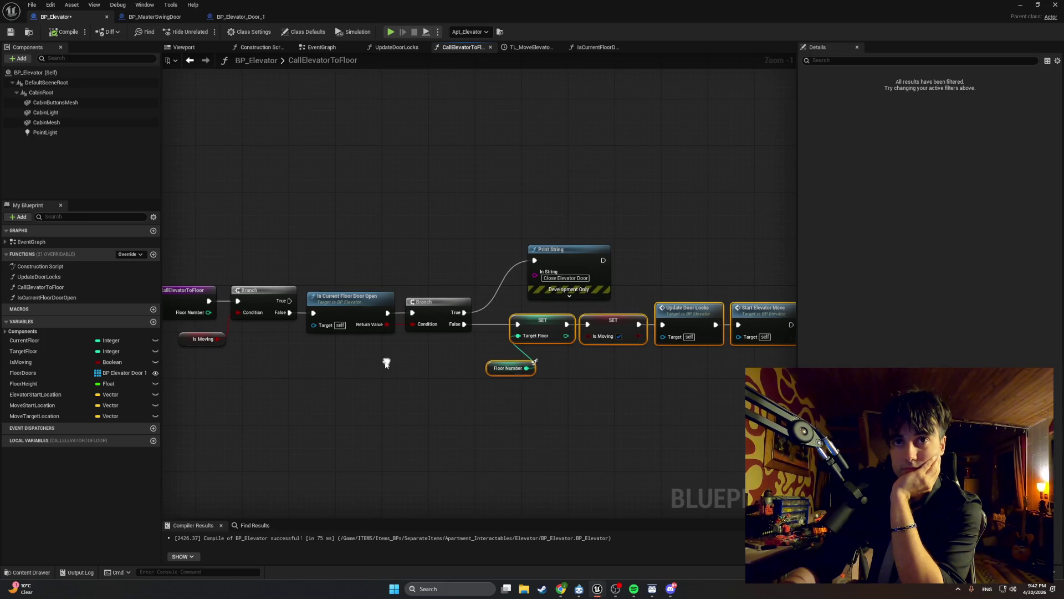
right_click(384, 360)
click(352, 351)
scroll(357, 355, down, 1)
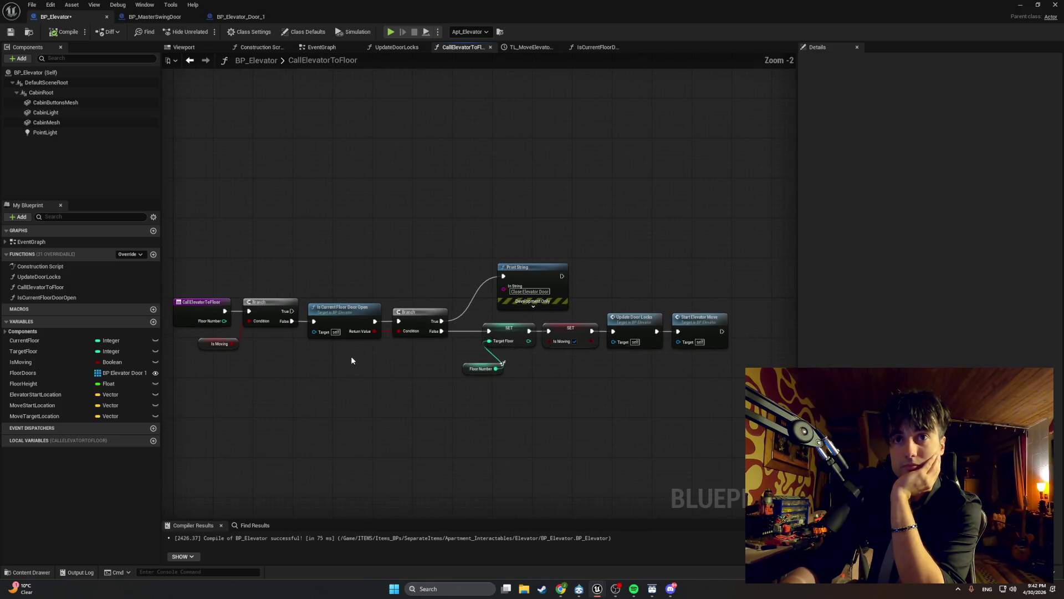
key(super)
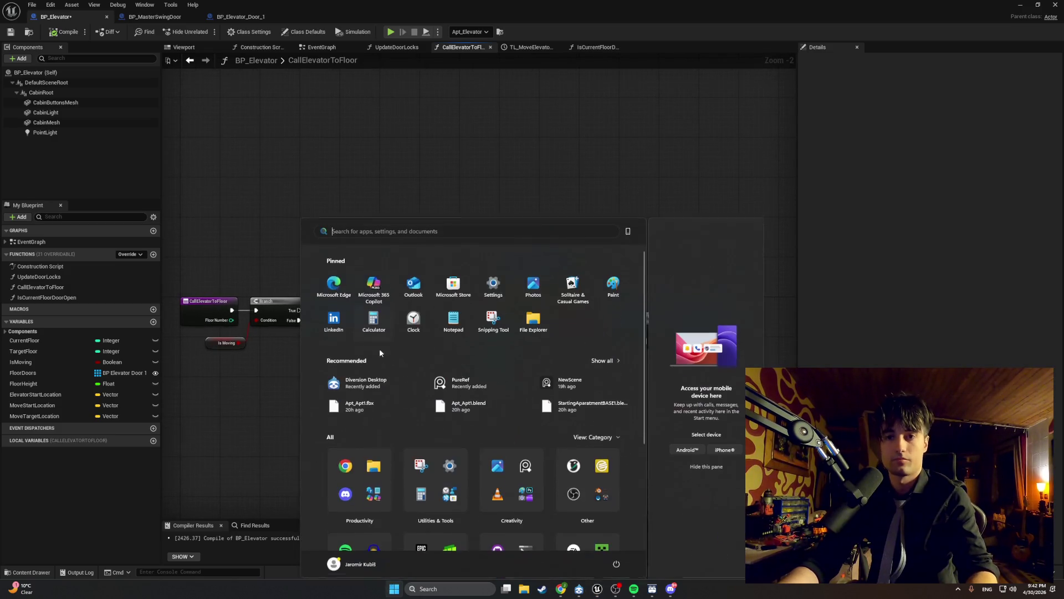
Step: Snip the CallElevatorToFloor graph, then select the Update Door Locks and Start Elevator Move nodes
key(super)
key(super+shift+s)
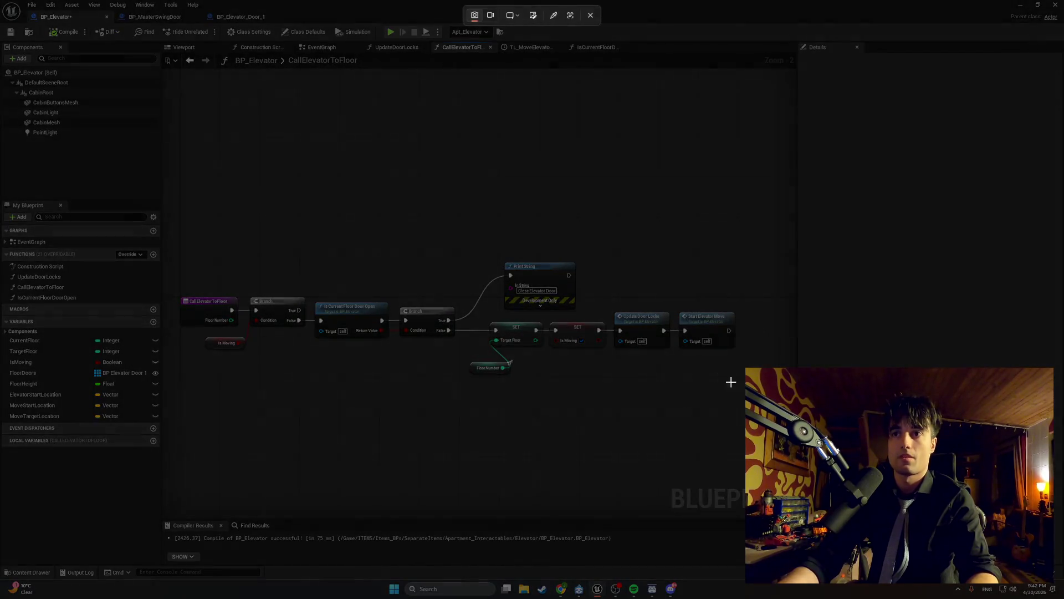
mouse_move(755, 399)
mouse_down()
mouse_move(379, 236)
mouse_move(173, 212)
mouse_up()
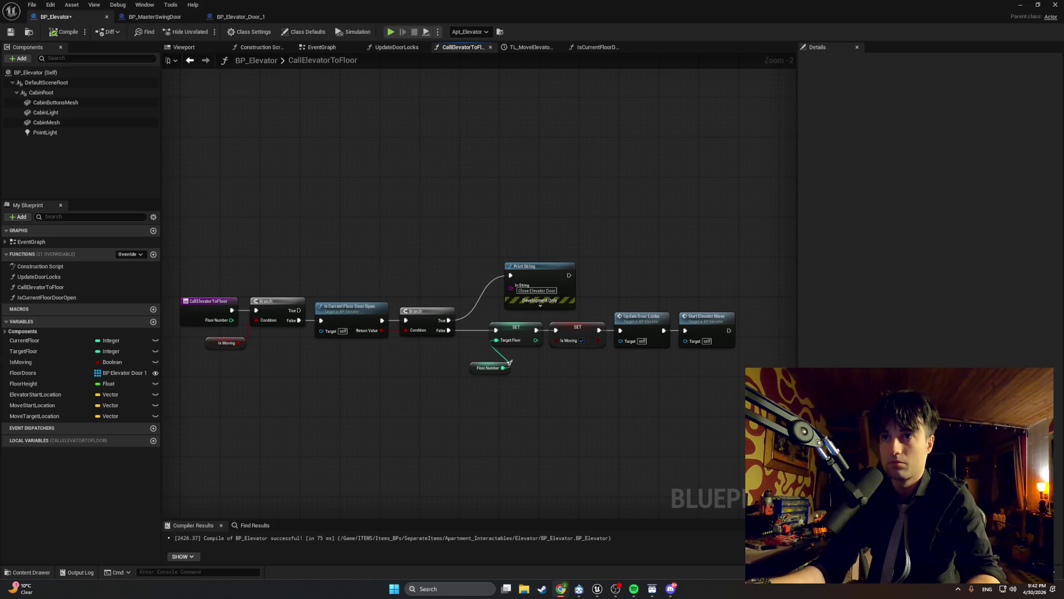
scroll(680, 375, up, 2)
mouse_move(671, 385)
mouse_down()
mouse_move(591, 297)
mouse_move(537, 307)
mouse_move(663, 307)
mouse_up()
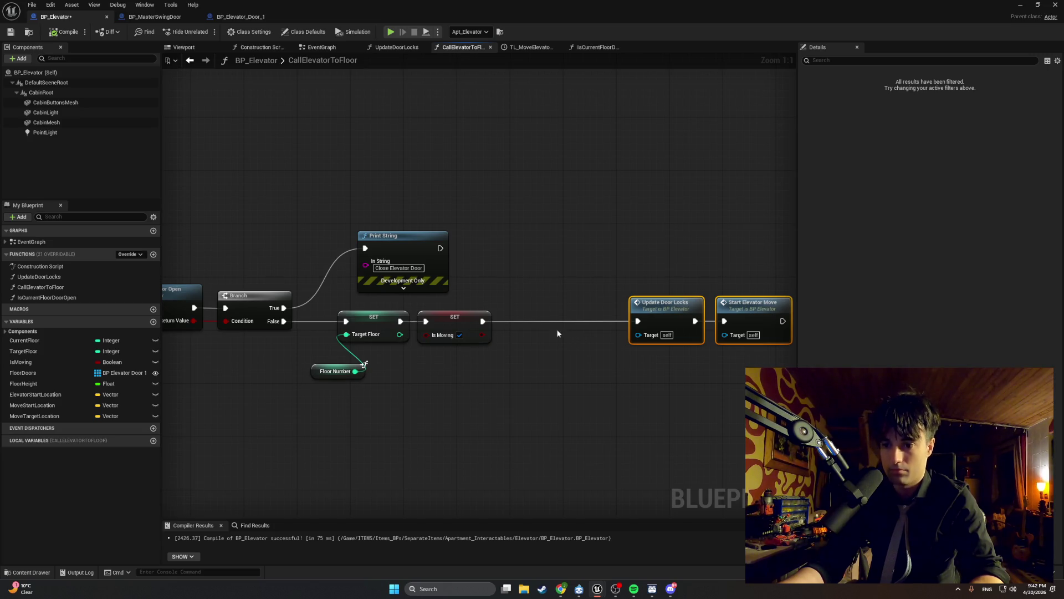
Step: Add a Print String node with the message 'CALLING LOCK UPDATE'
click(520, 326)
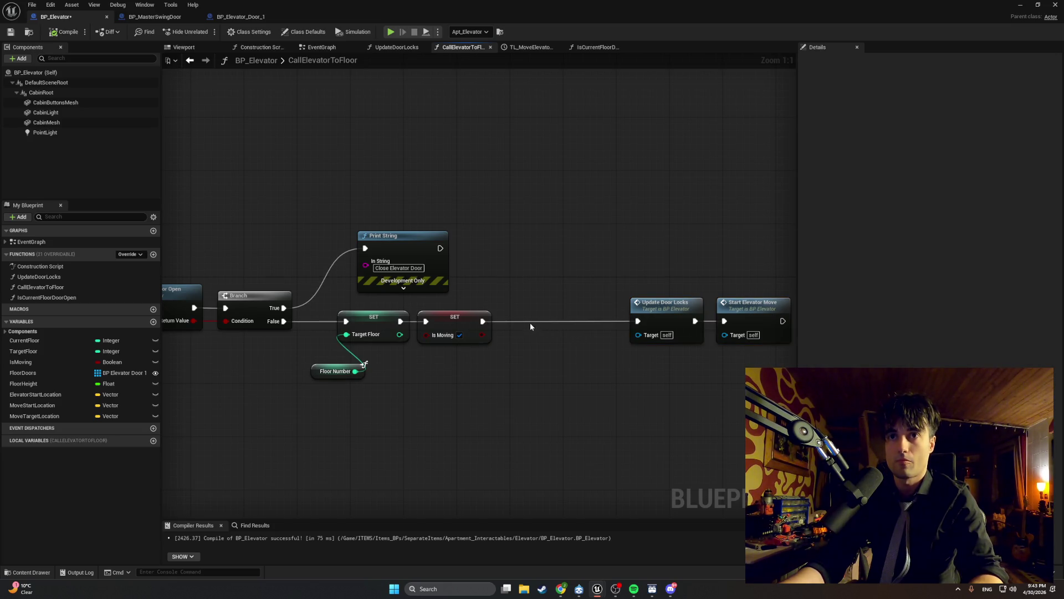
right_click(530, 326)
text(print s)
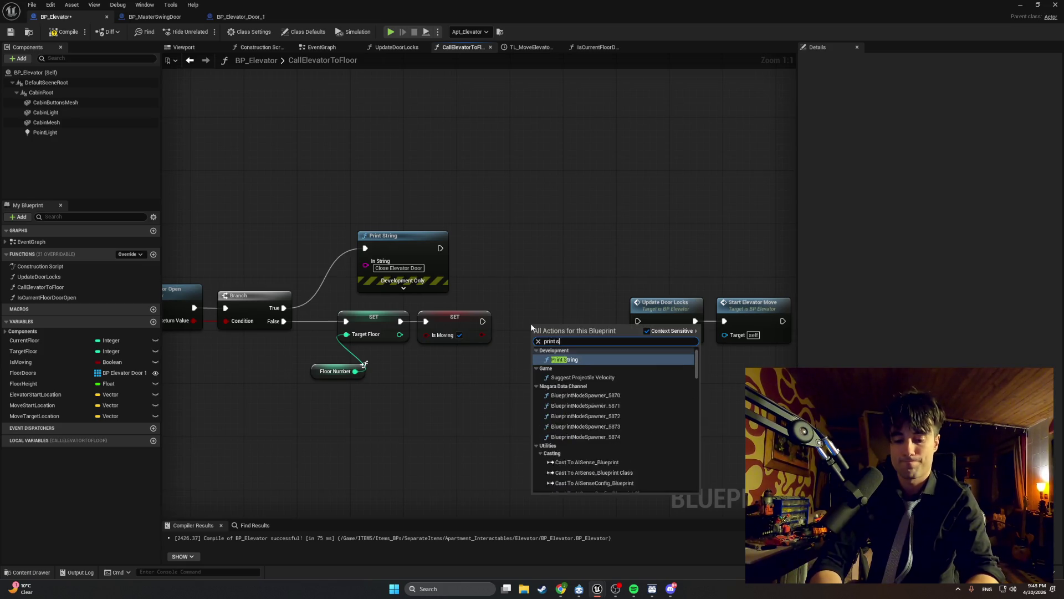
key(Return)
click(572, 354)
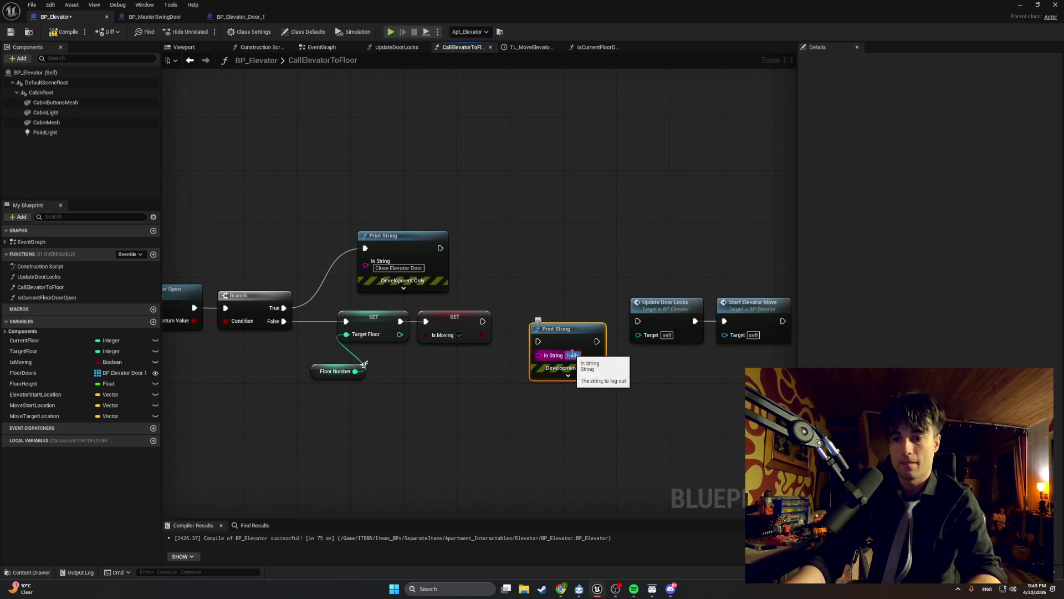
text(C)
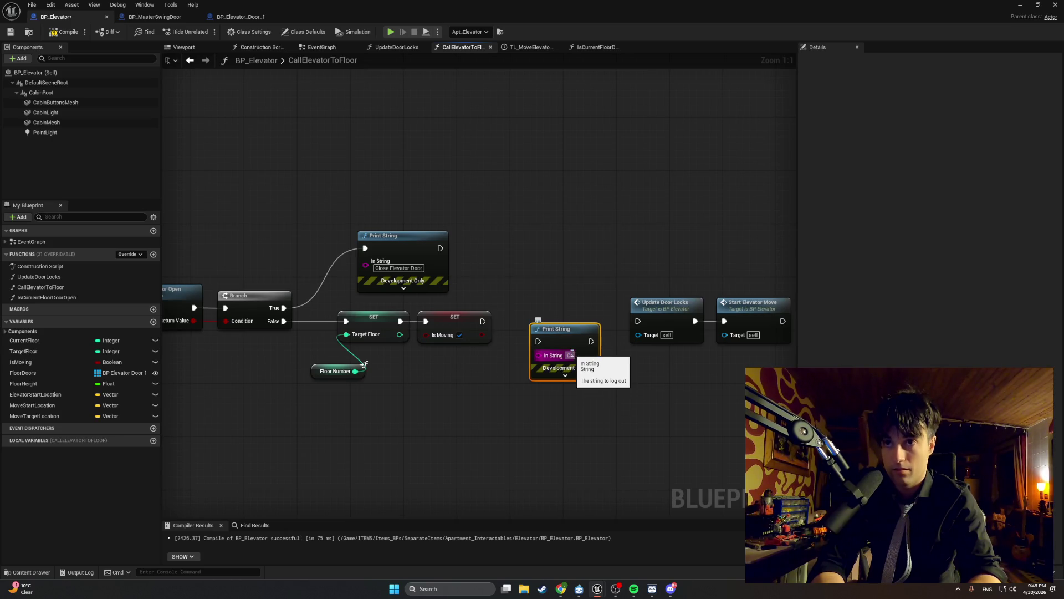
text(ALLING)
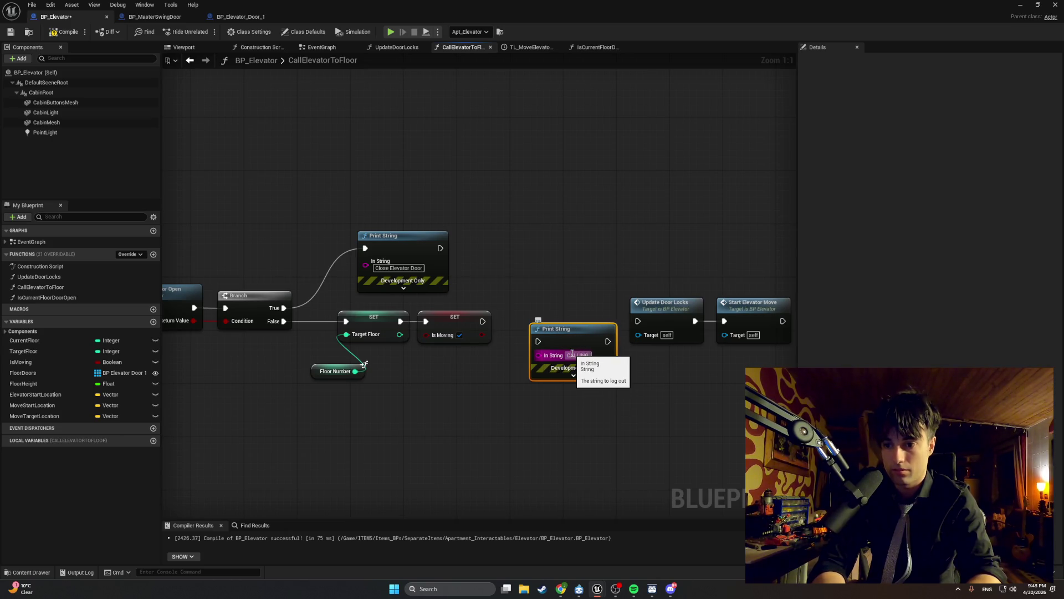
text( LOCK UPDATE)
key(Return)
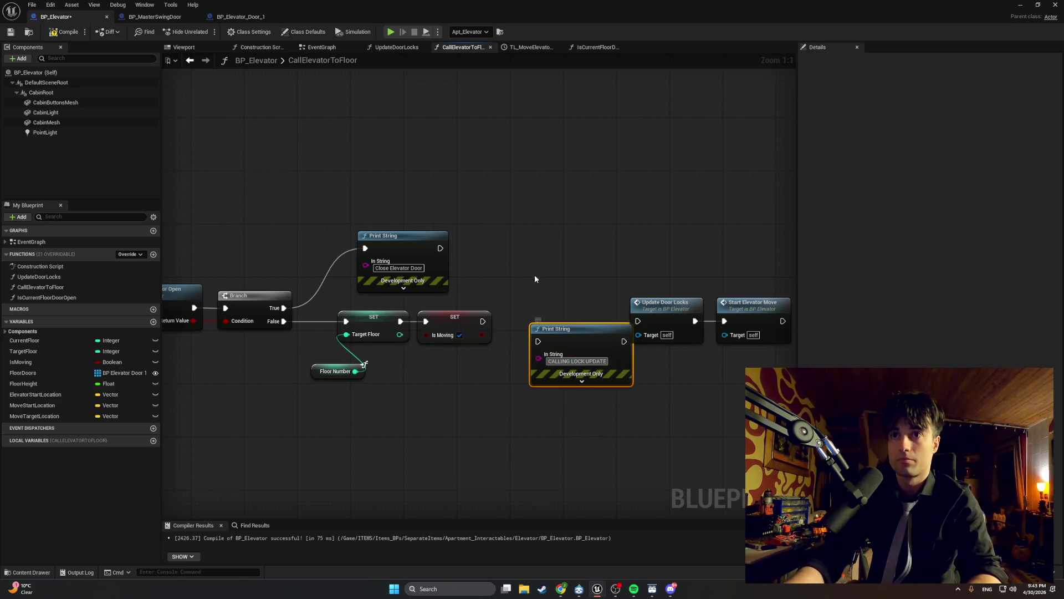
Step: Wire the print between SET Is Moving and Update Door Locks, compile BP_Elevator, and return to the level
drag(572, 339, 546, 319)
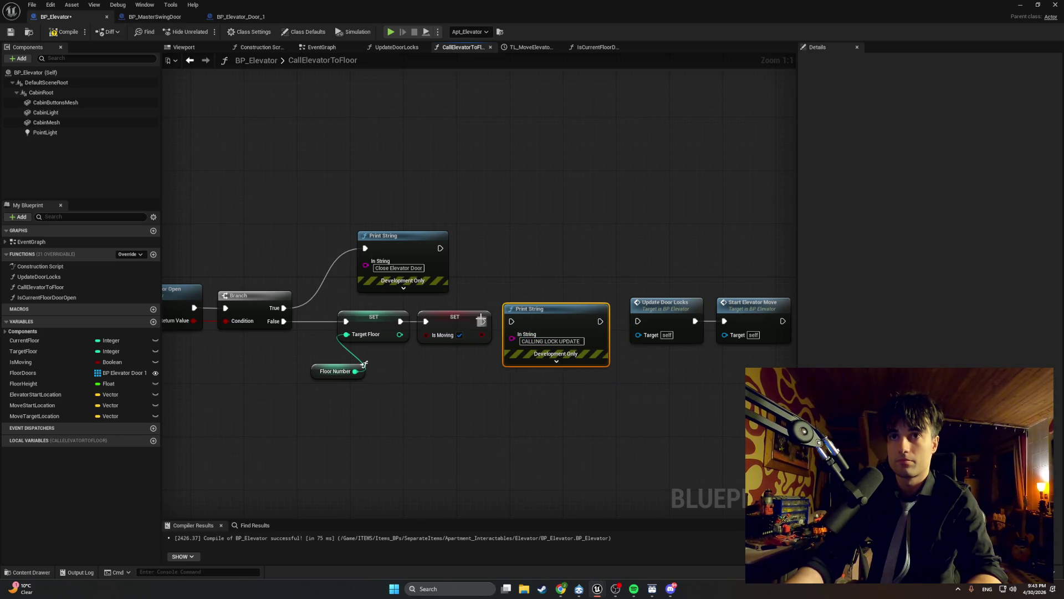
drag(480, 320, 511, 321)
drag(600, 321, 638, 321)
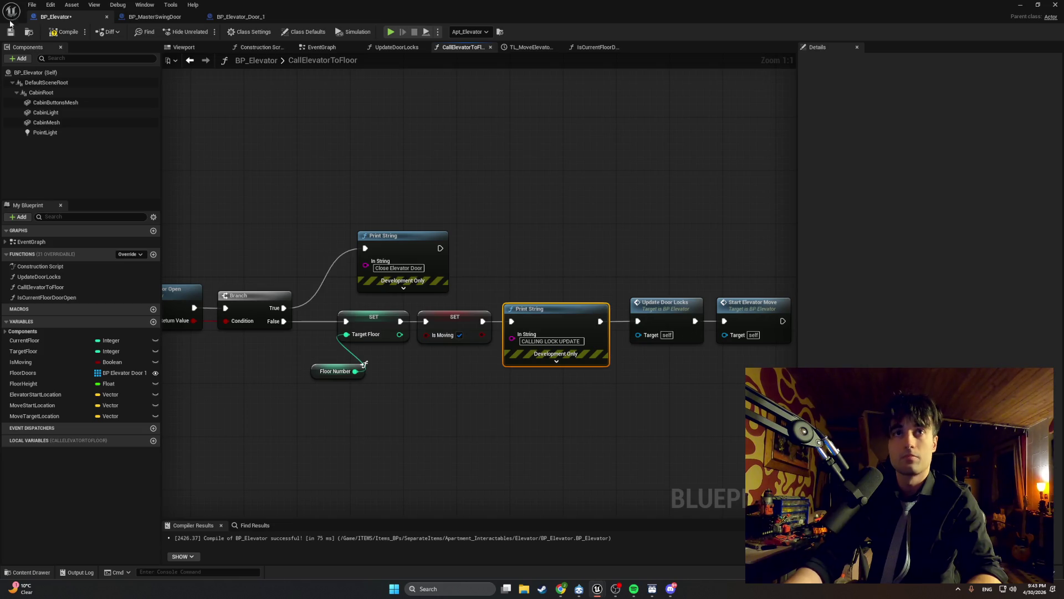
click(64, 32)
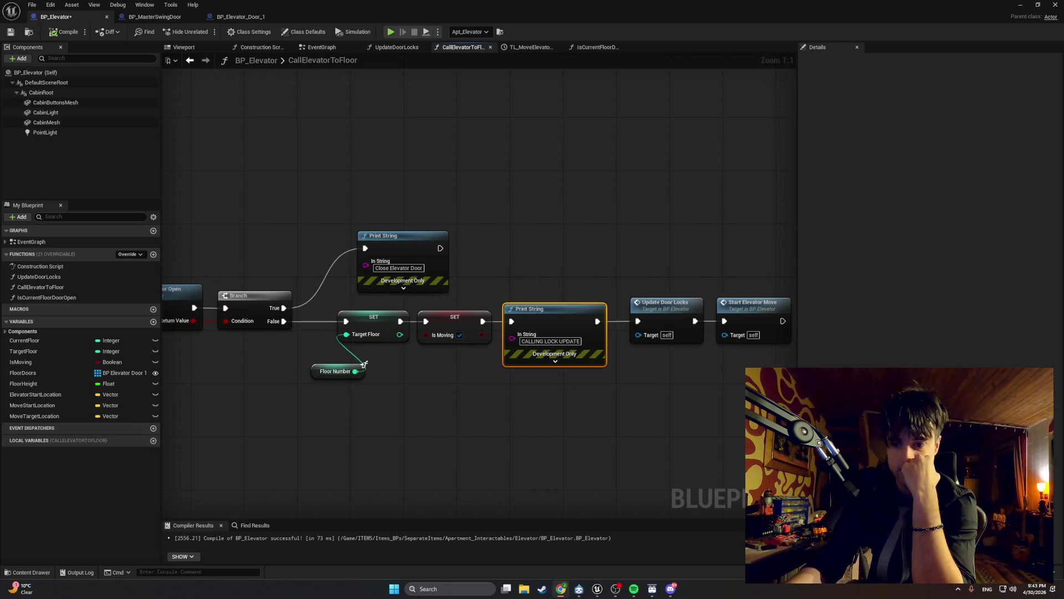
click(1022, 7)
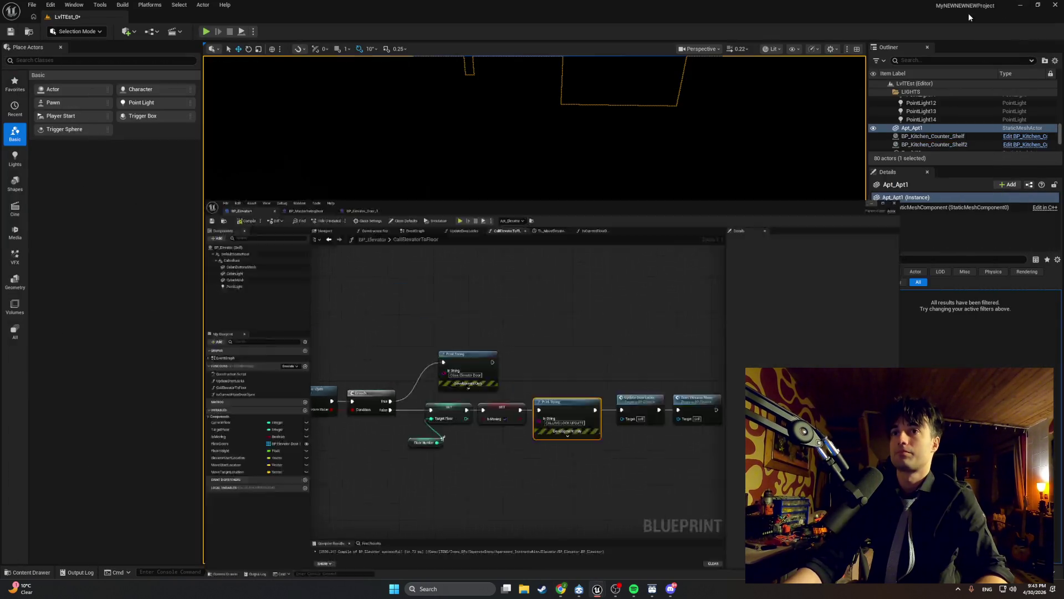
key(w)
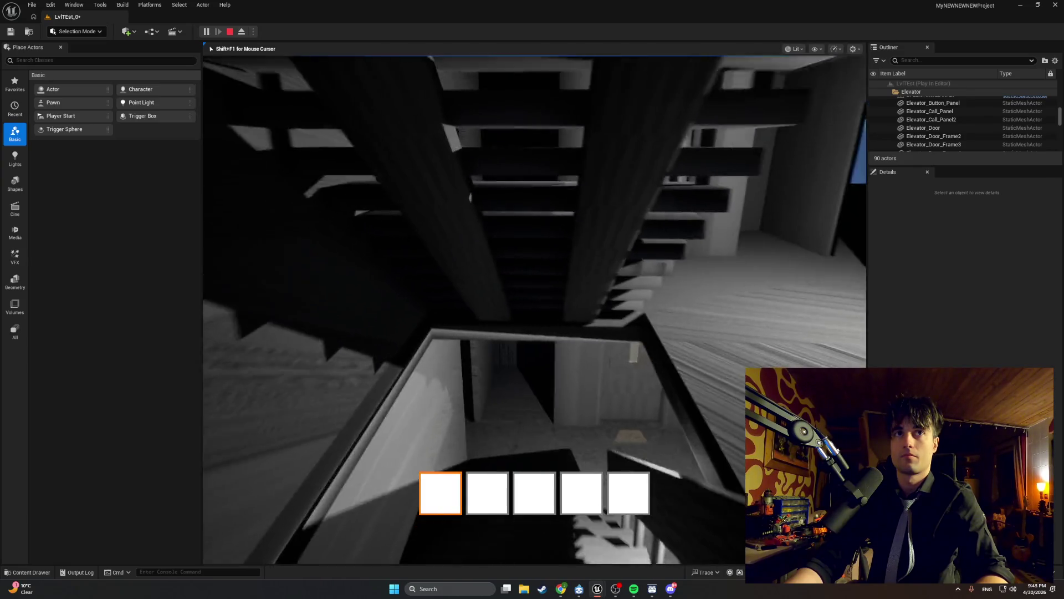
key(w)
key(w)
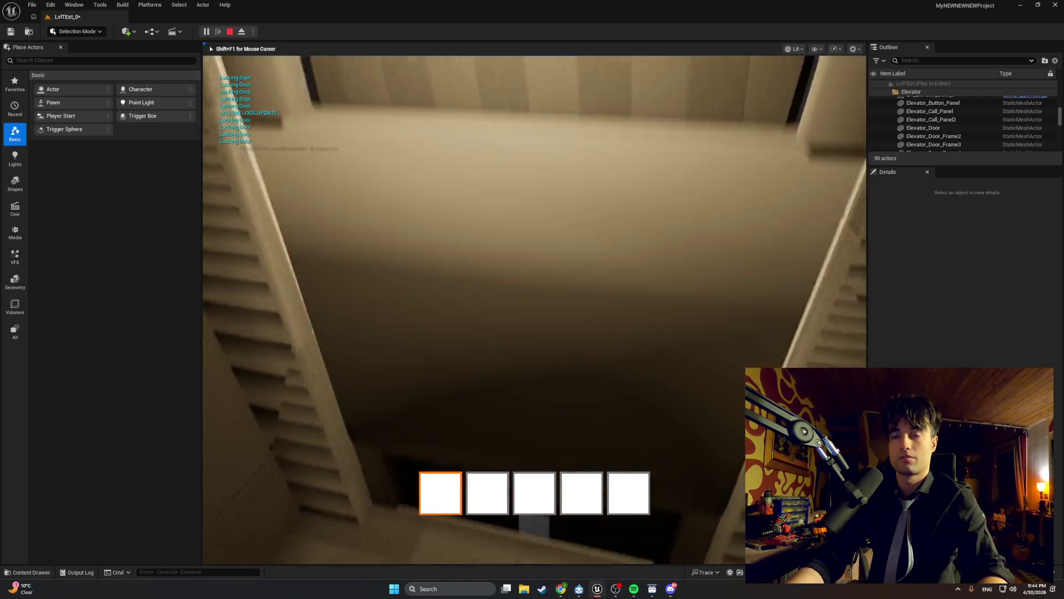
key(e)
key(e)
key(e)
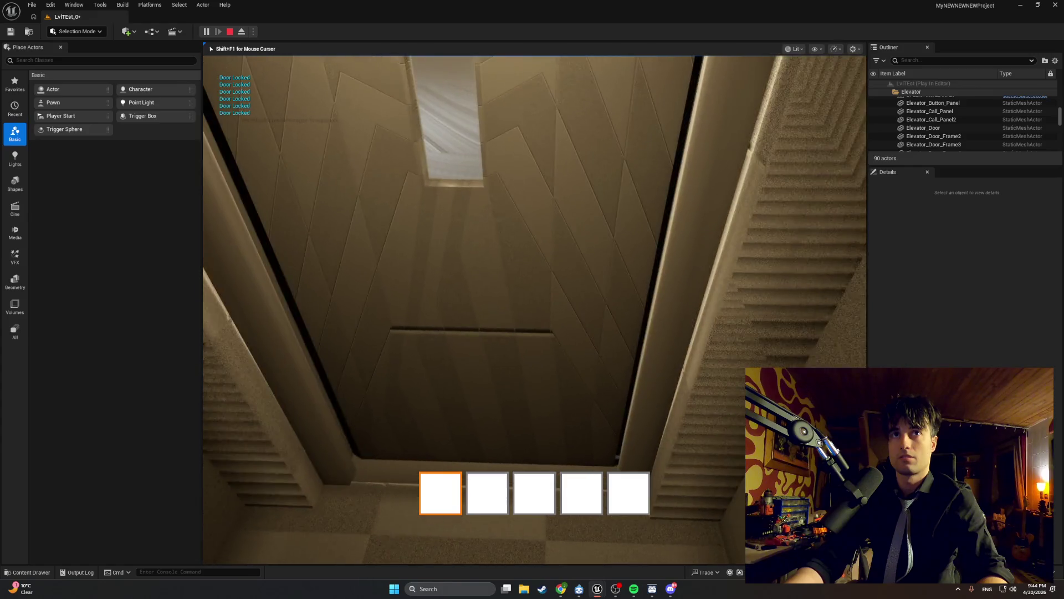
key(e)
key(e)
key(e)
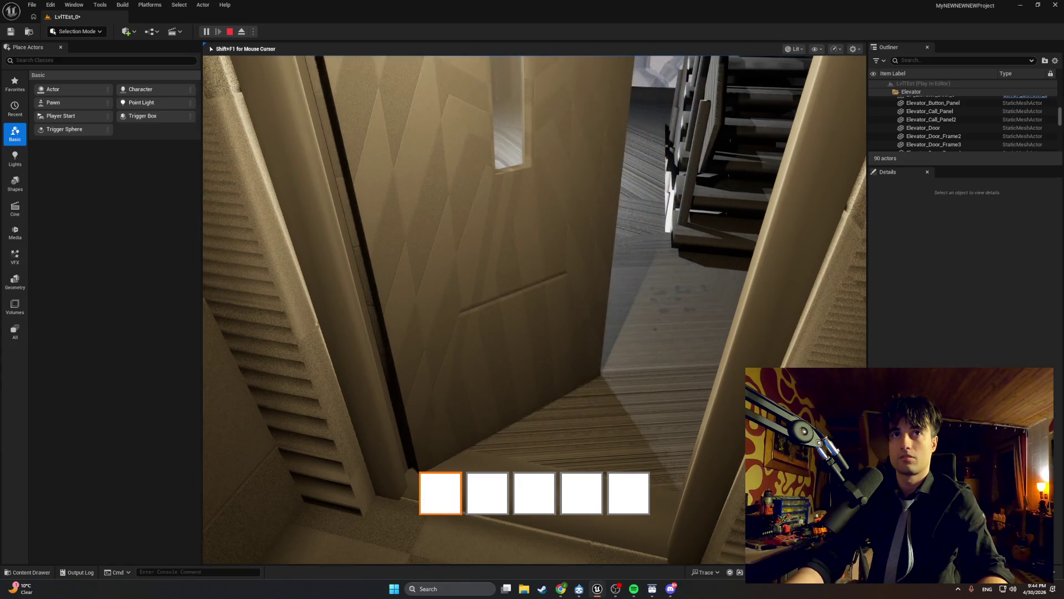
key(e)
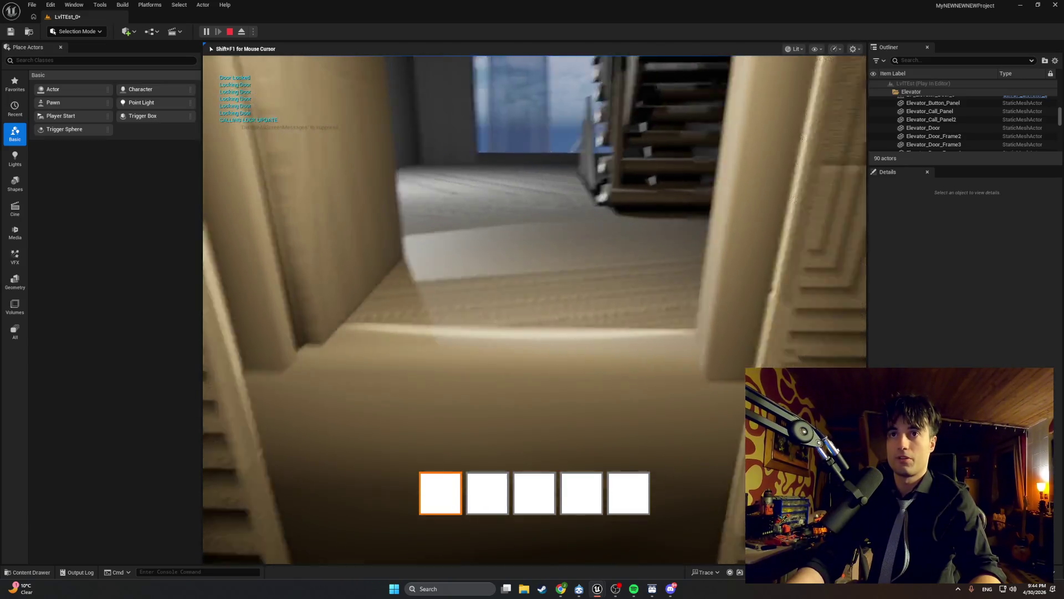
key(Escape)
scroll(535, 311, up, 5)
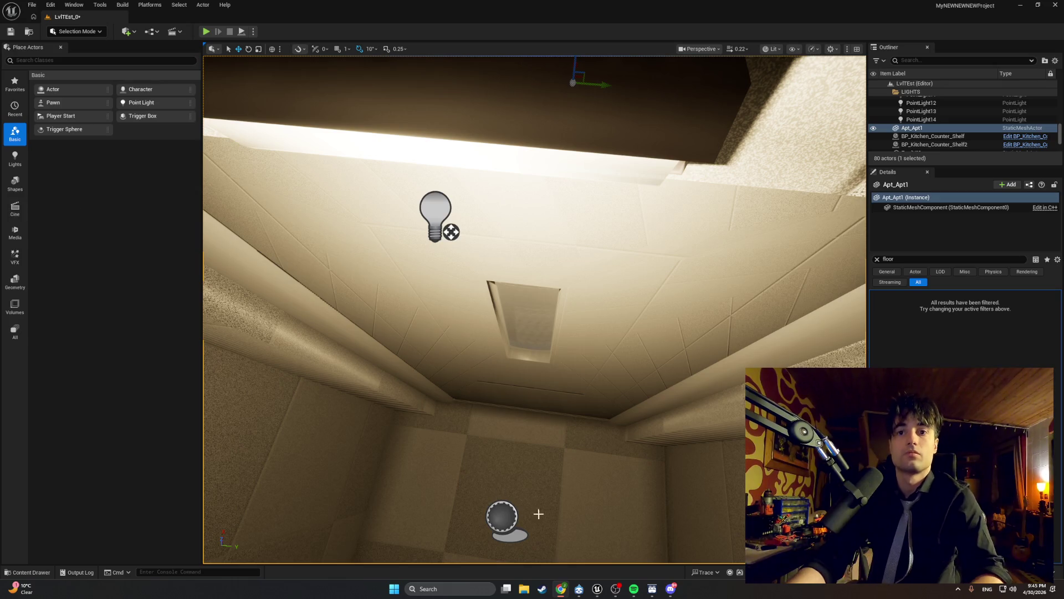
Step: Delete the CALLING LOCK UPDATE print, wire SET straight into Update Door Locks, and recompile
mouse_move(597, 590)
click(588, 549)
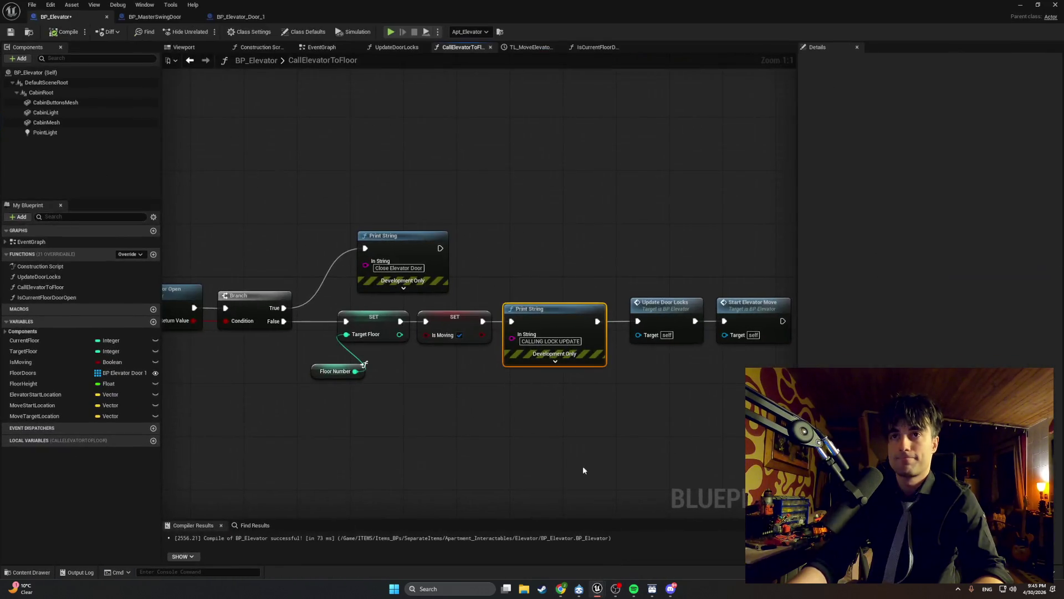
key(Delete)
drag(482, 321, 638, 321)
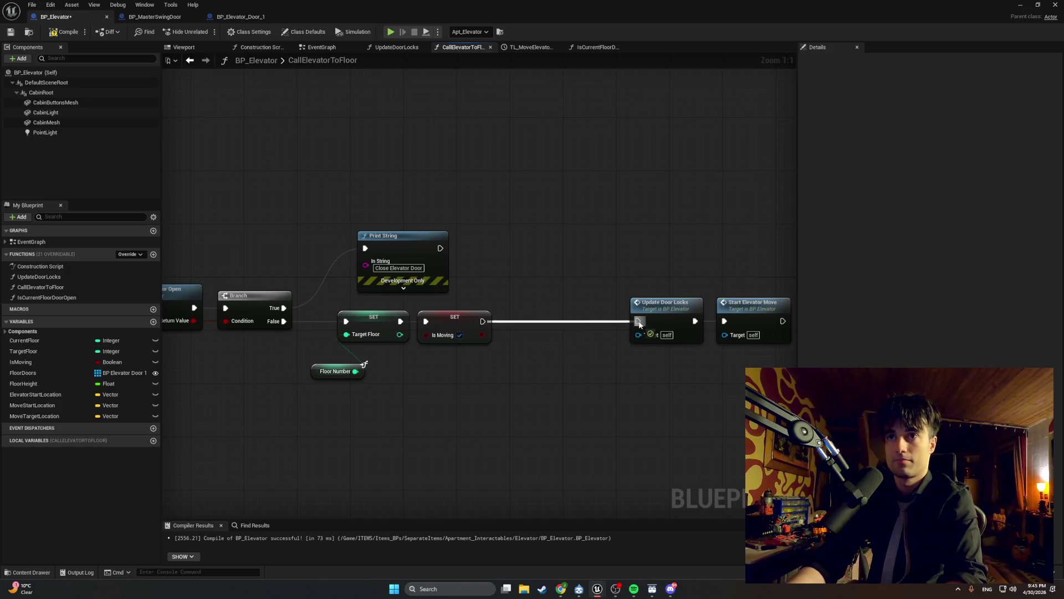
mouse_move(745, 349)
mouse_down()
mouse_move(623, 294)
mouse_move(538, 304)
mouse_up()
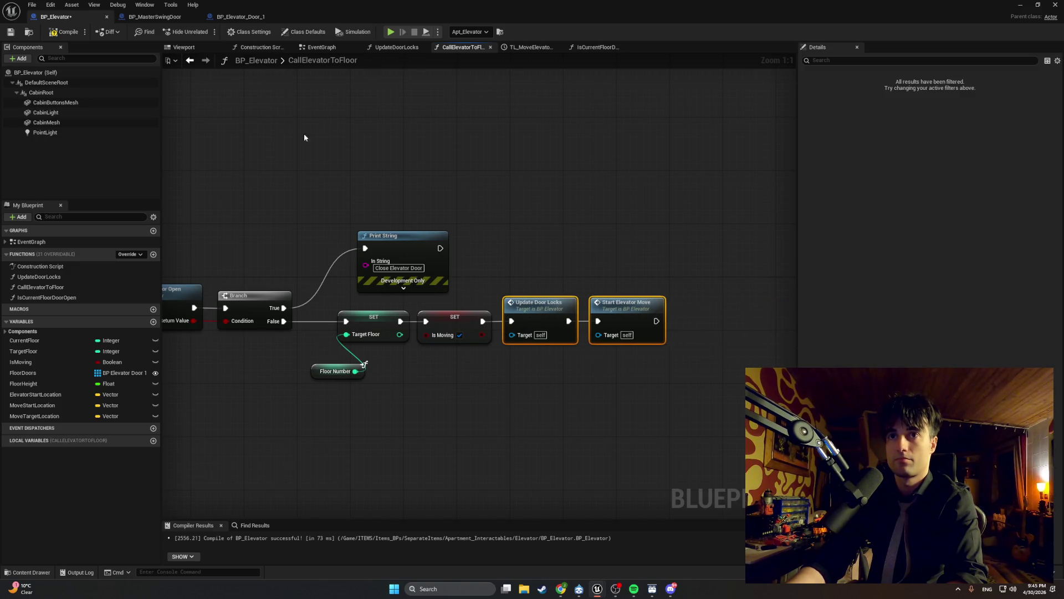
click(66, 32)
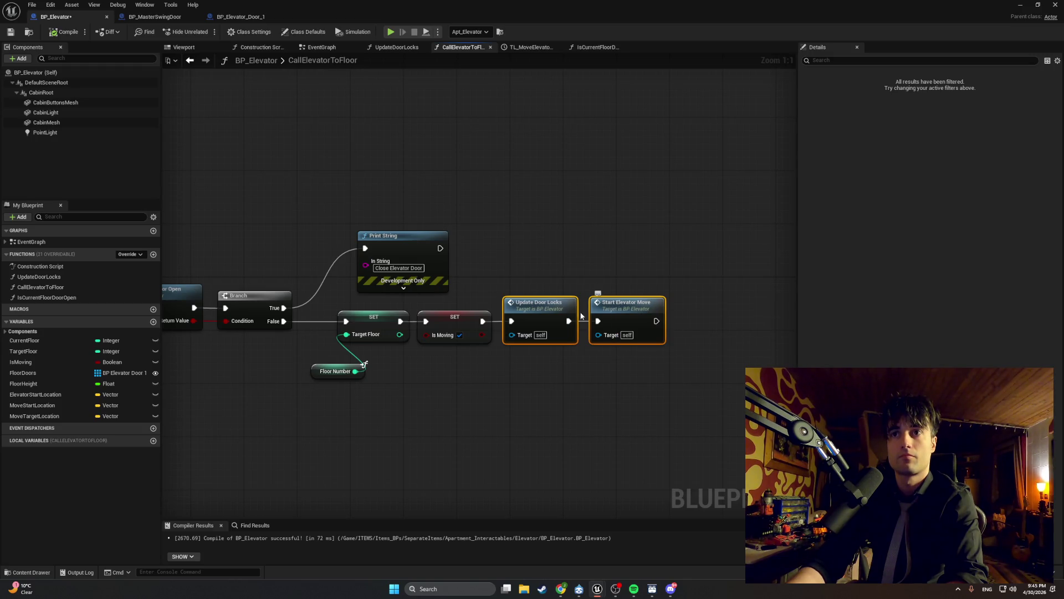
Step: Open the UpdateDoorLocks graph and select its For Each Loop and Floor Doors nodes
double_click(553, 312)
drag(335, 241, 612, 234)
mouse_move(442, 195)
mouse_down()
mouse_move(364, 303)
mouse_move(342, 309)
mouse_up()
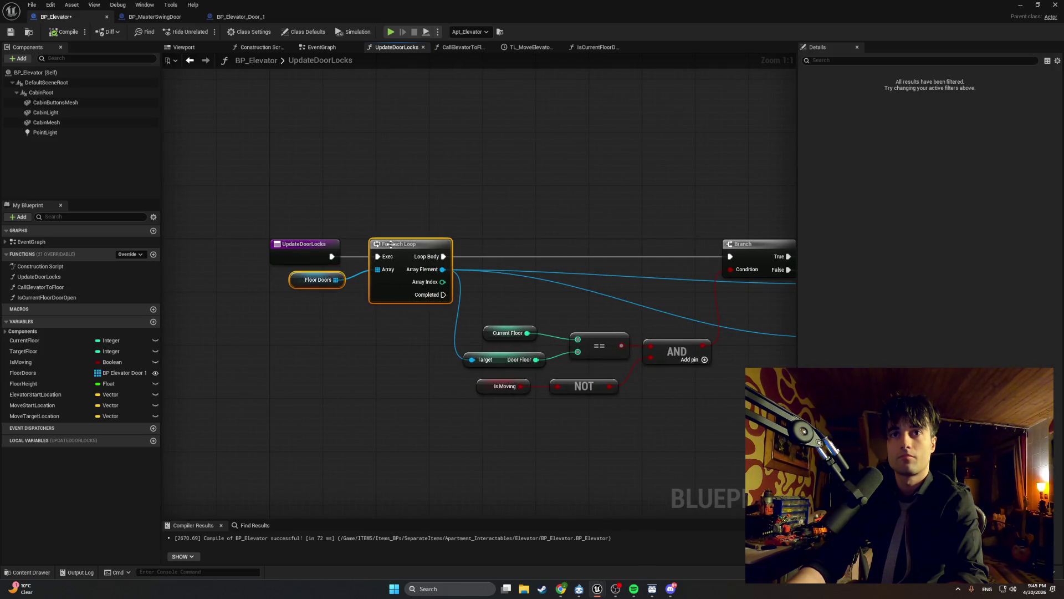
Step: Shift the UpdateDoorLocks node chain right to make room after the function entry
scroll(493, 249, down, 3)
drag(492, 252, 437, 254)
mouse_move(723, 384)
mouse_down()
mouse_move(503, 277)
mouse_move(292, 226)
mouse_up()
click(324, 246)
mouse_move(323, 191)
mouse_down()
mouse_move(337, 237)
mouse_move(756, 409)
mouse_up()
drag(336, 252, 444, 250)
drag(257, 272, 374, 272)
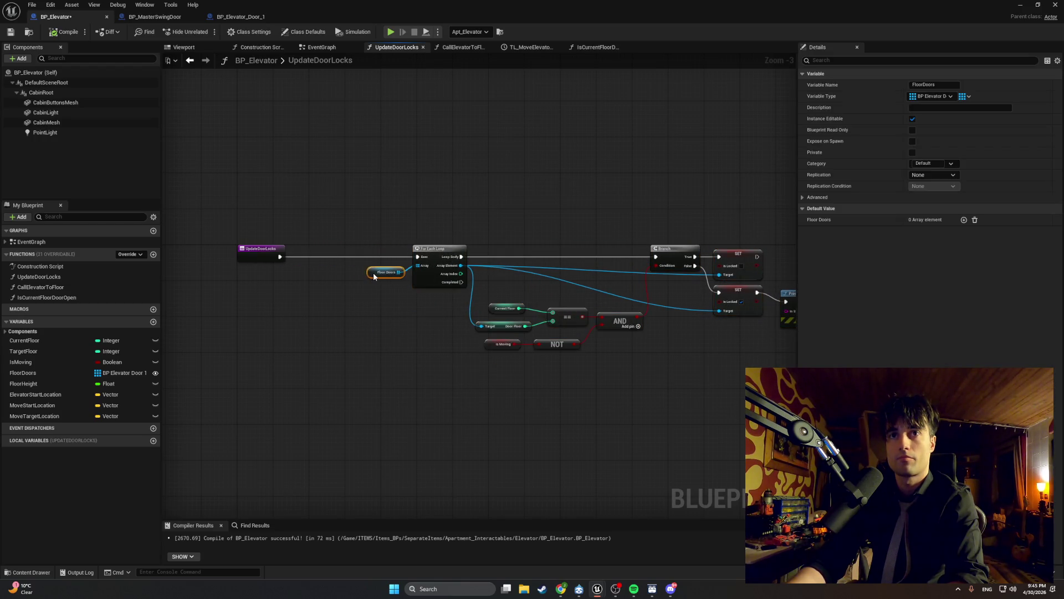
click(343, 282)
scroll(315, 264, up, 3)
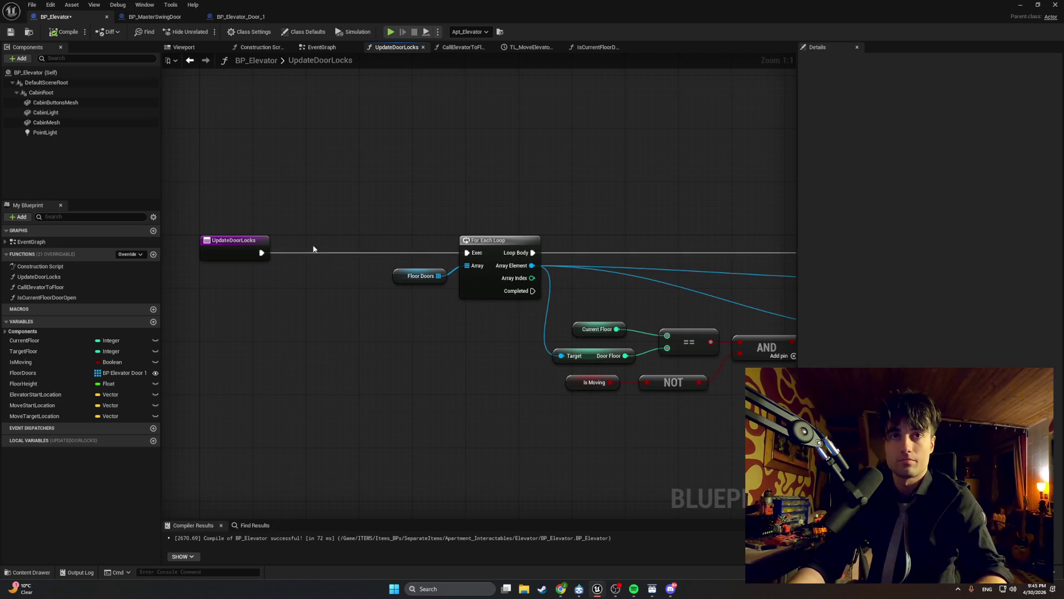
Step: Insert a Print String reading 'INSIDE UPDATE DOORLOCKS' between the function entry and For Each Loop
right_click(337, 235)
text(pri)
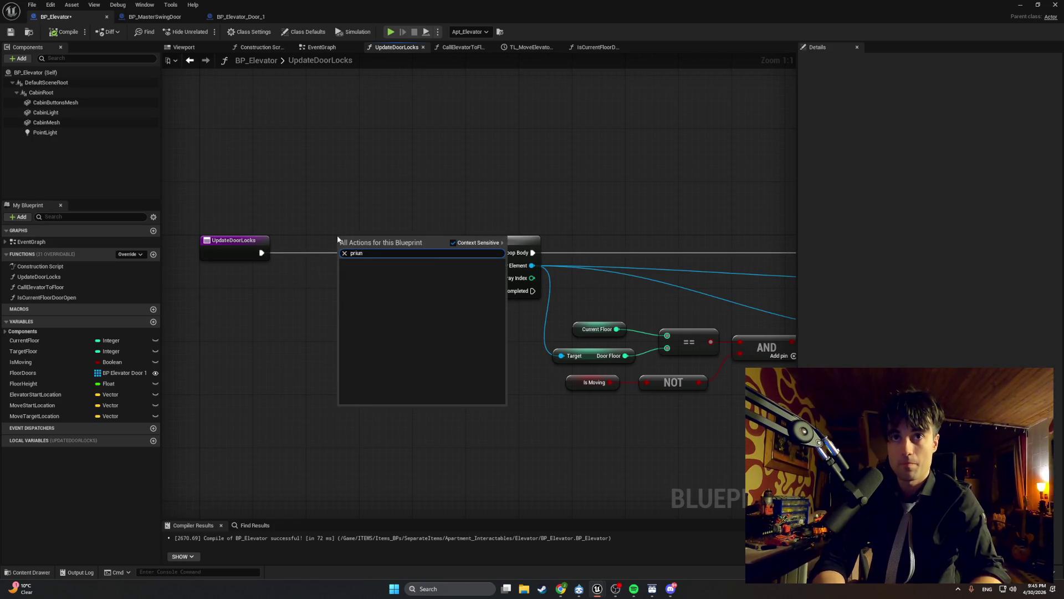
text(nt)
key(Return)
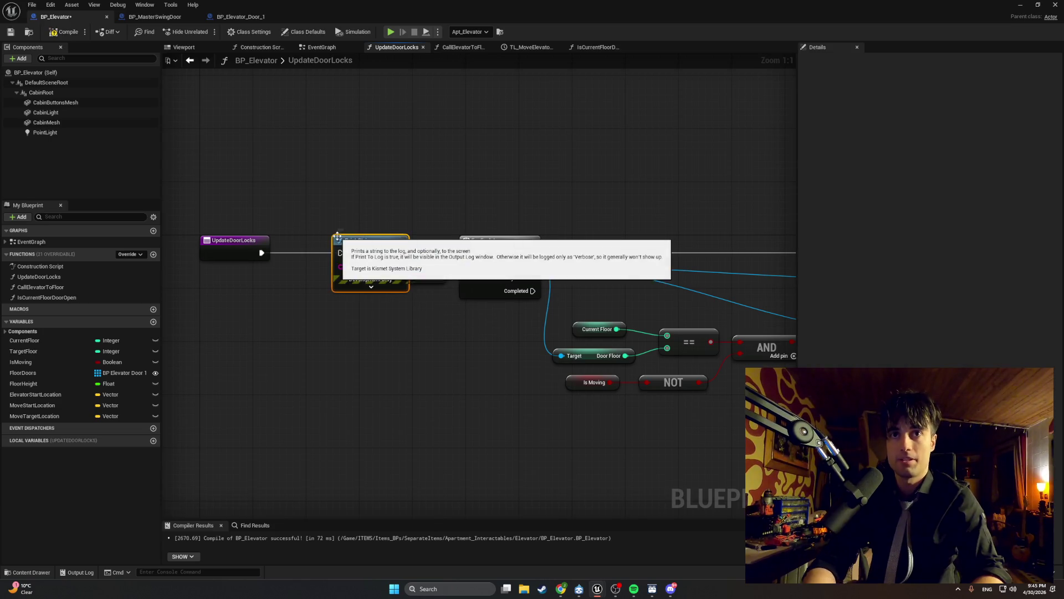
double_click(297, 250)
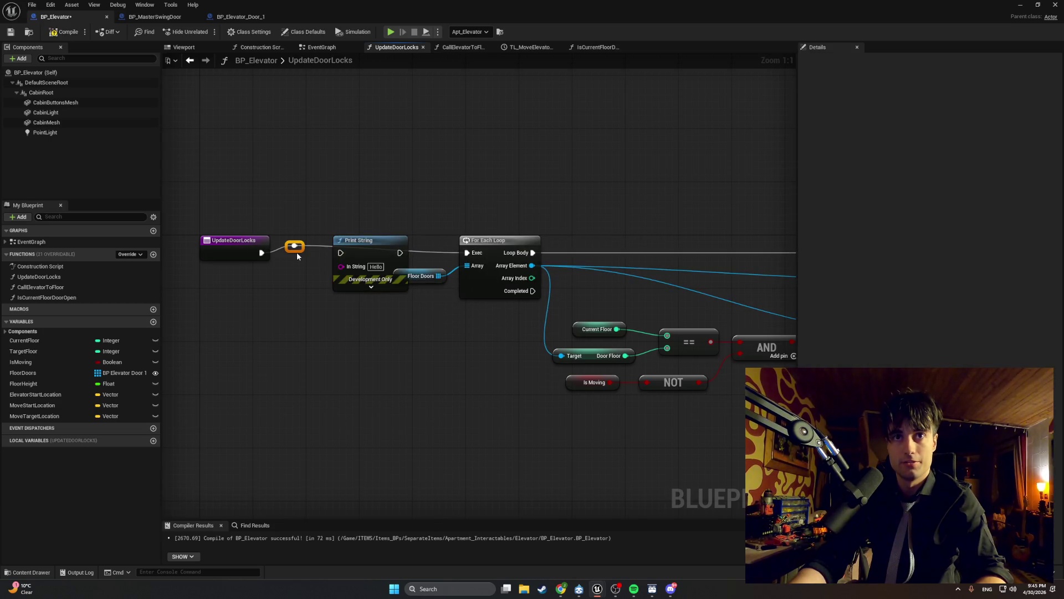
alt+click(303, 253)
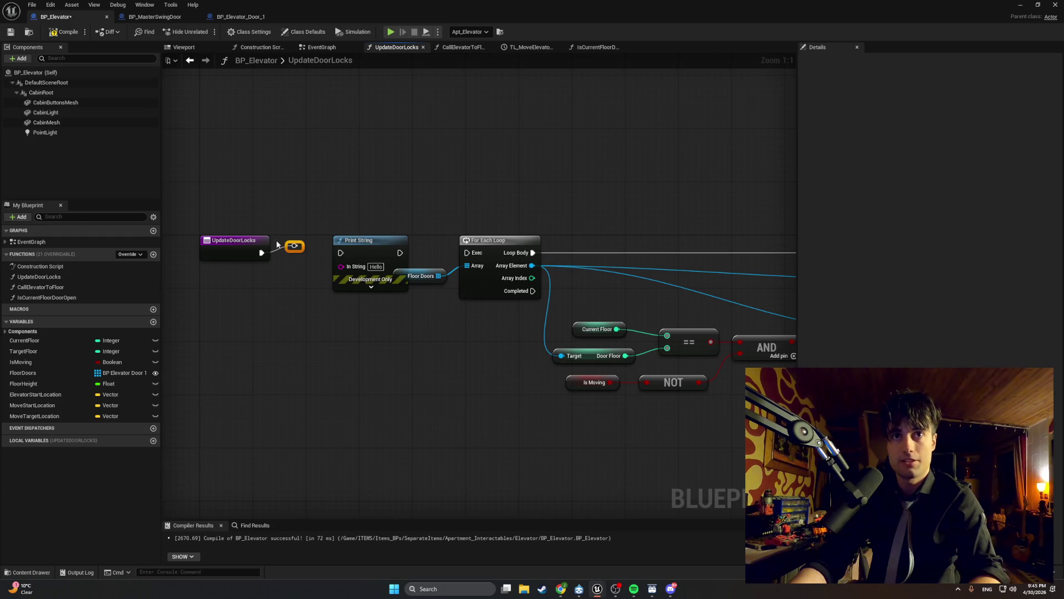
key(Delete)
drag(360, 240, 327, 240)
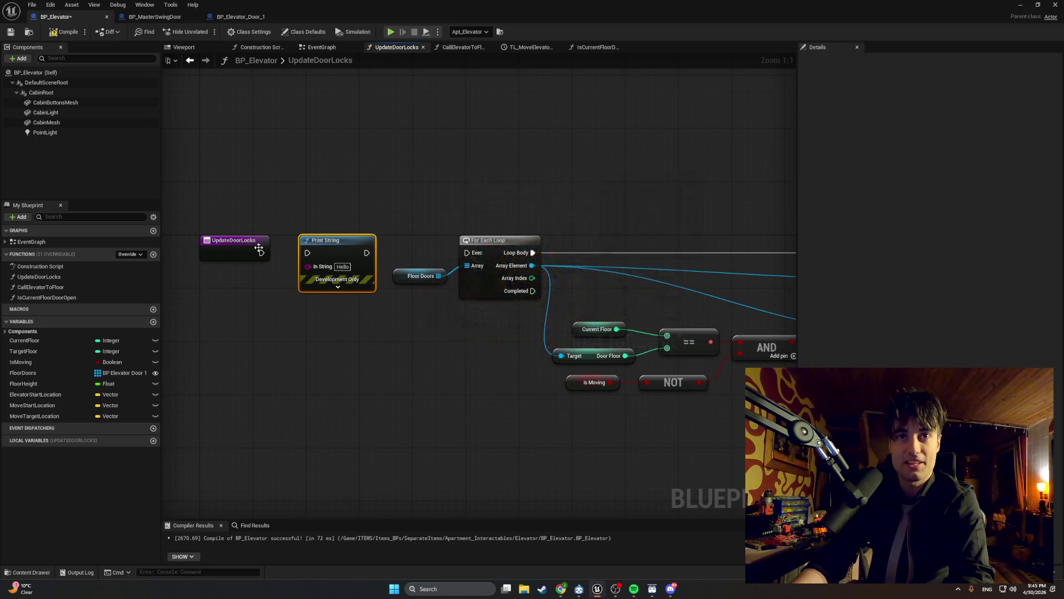
drag(261, 253, 468, 252)
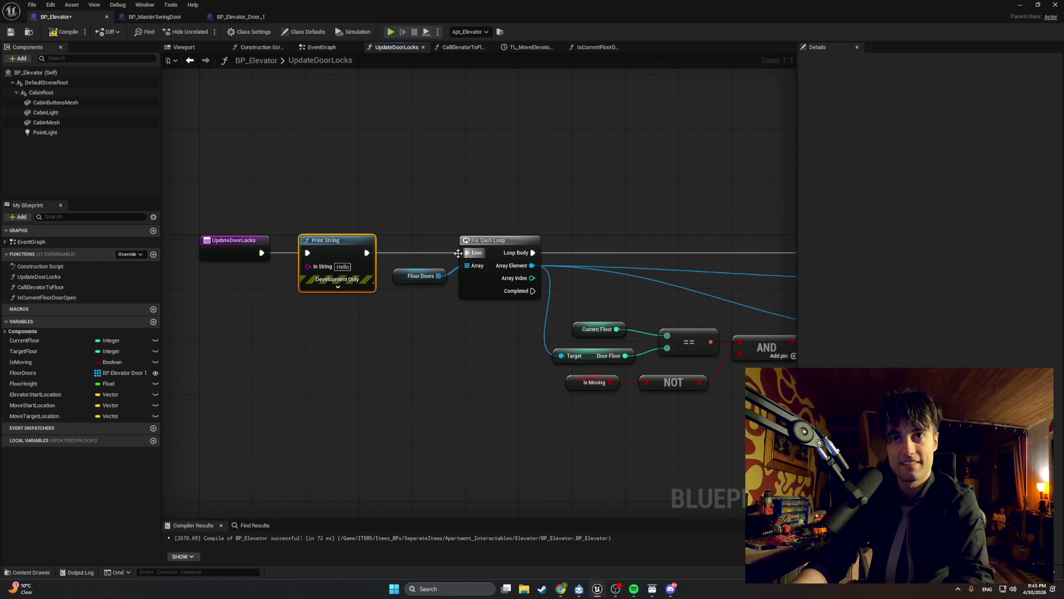
click(340, 266)
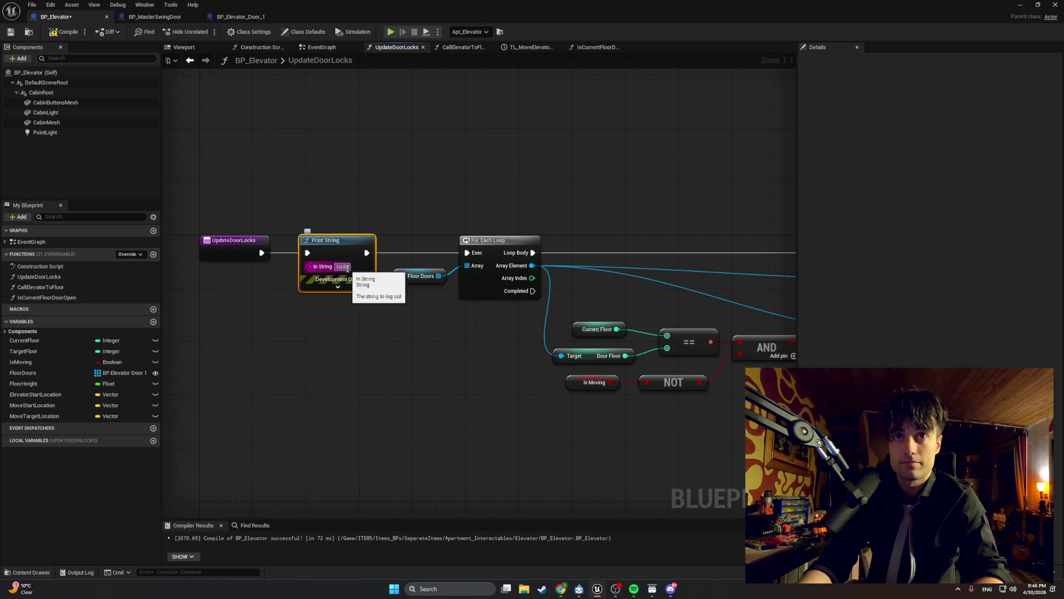
text(IN)
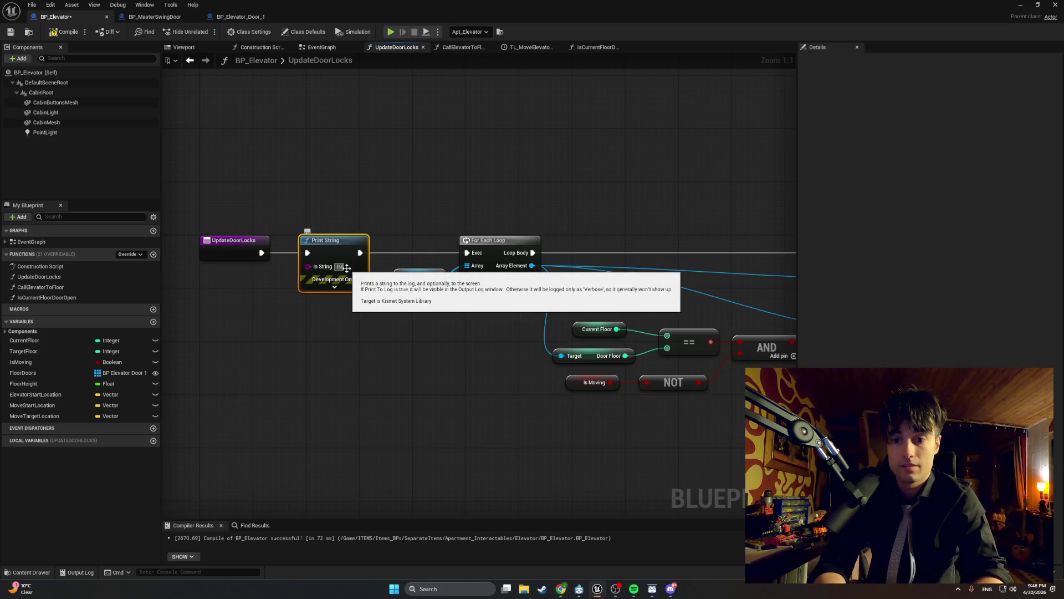
text(SIDE UPDATE DOORLOCKS)
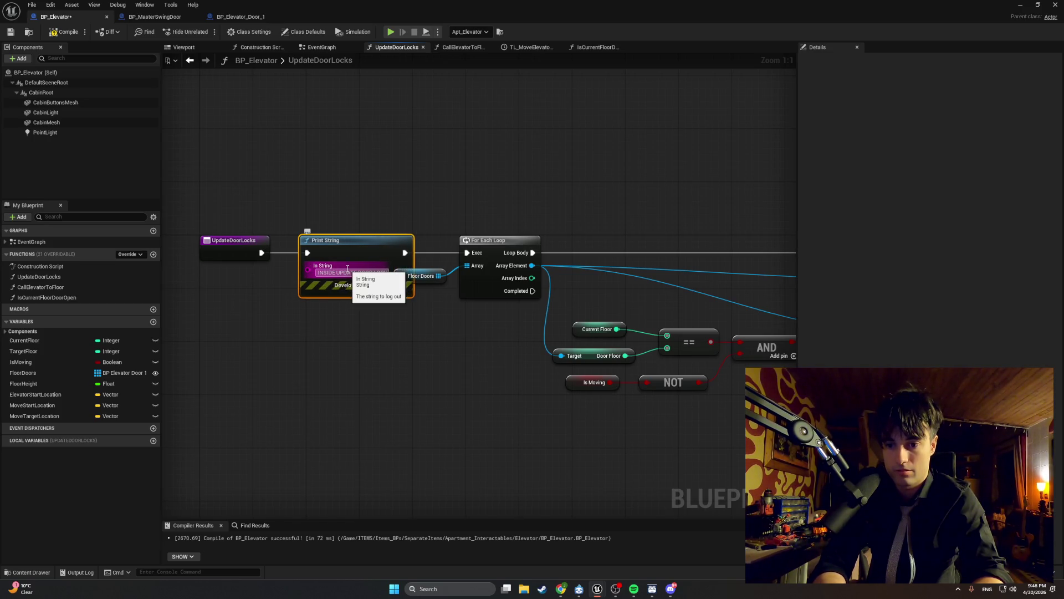
key(Return)
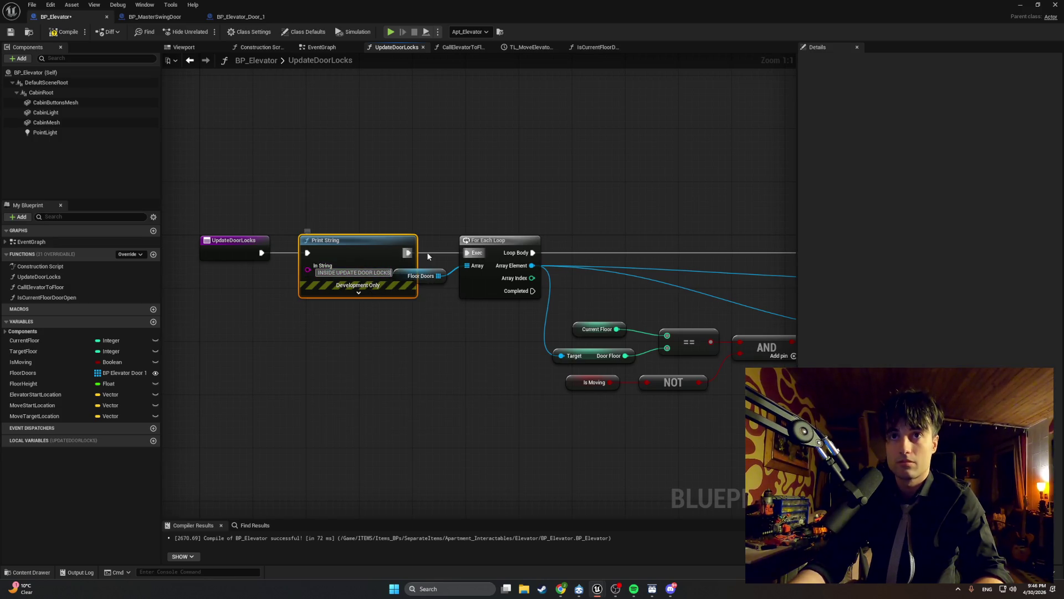
Step: Break the For Each Loop's Loop Body link to the Branch
drag(381, 247, 362, 245)
click(413, 314)
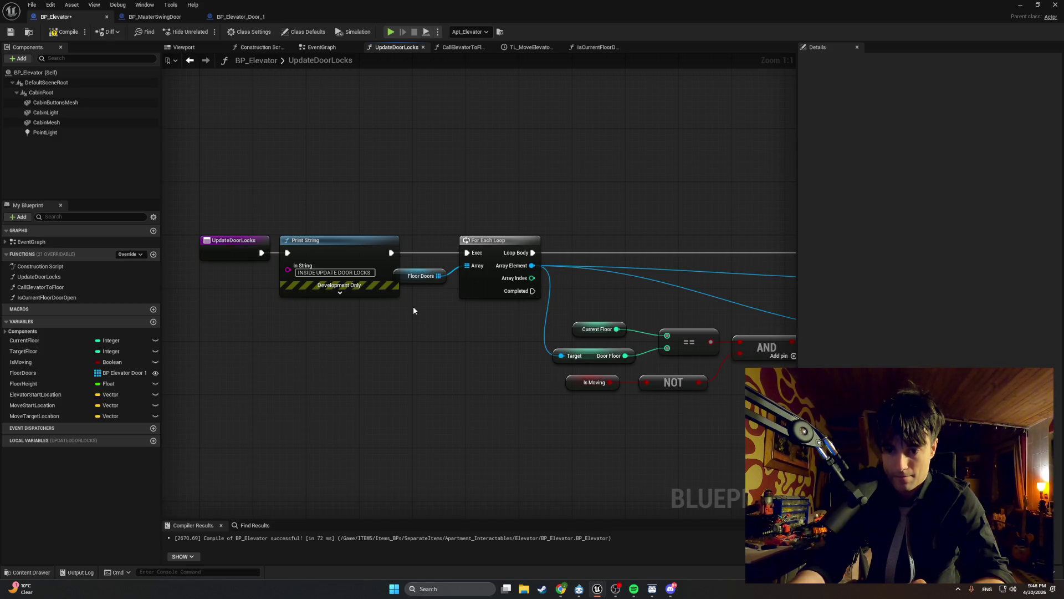
mouse_move(443, 323)
mouse_down()
mouse_move(419, 339)
mouse_move(479, 260)
mouse_up()
alt+click(479, 256)
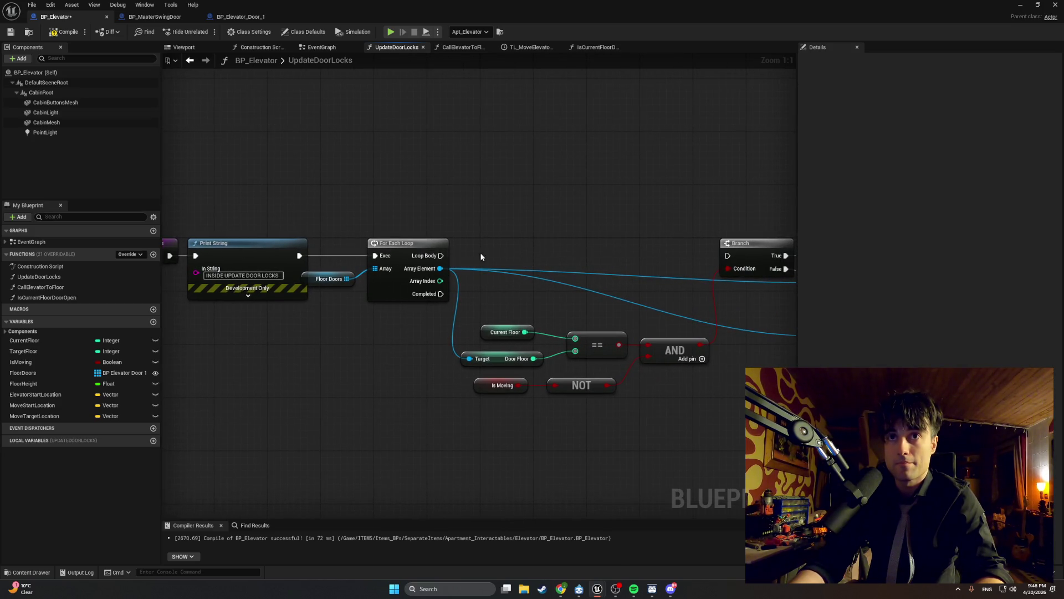
right_click(508, 244)
key(Escape)
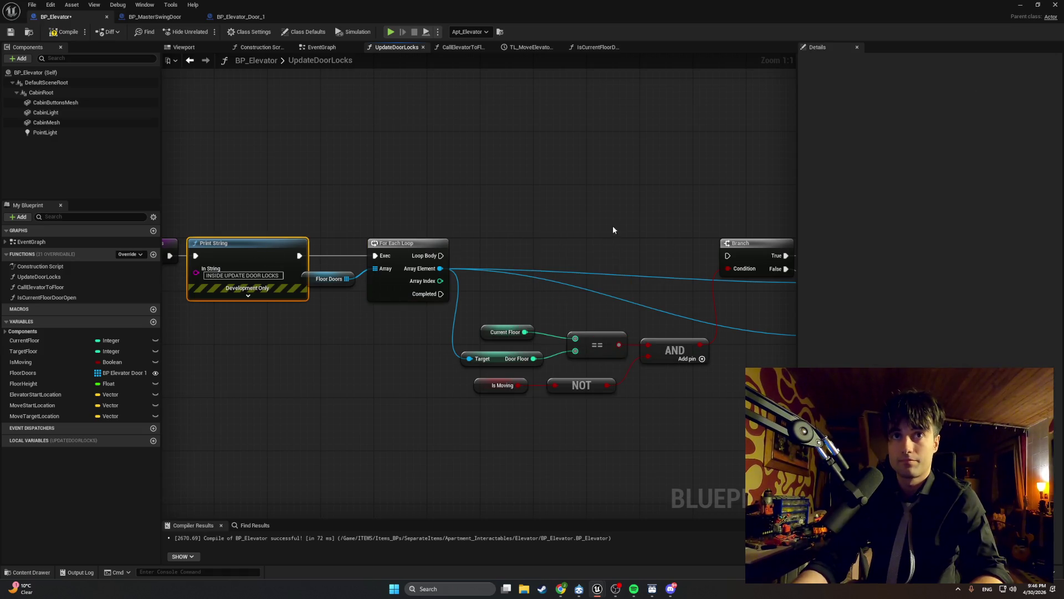
key(ctrl+f)
click(555, 242)
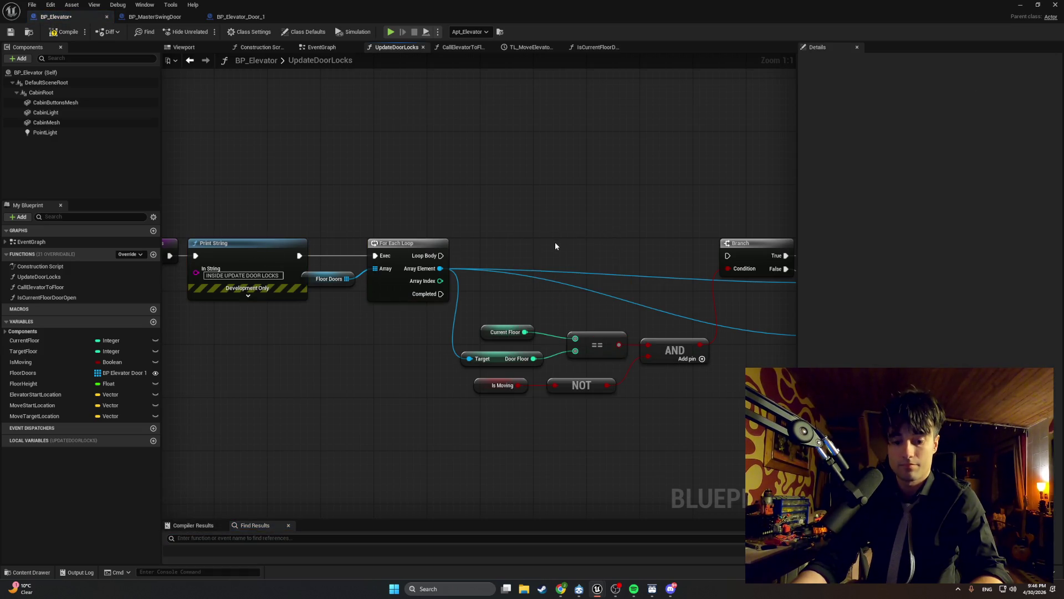
Step: Add a 'LOOPING DOOR LOCKS' Print String on Loop Body before the Branch, then compile BP_Elevator
right_click(519, 244)
text(print)
key(Return)
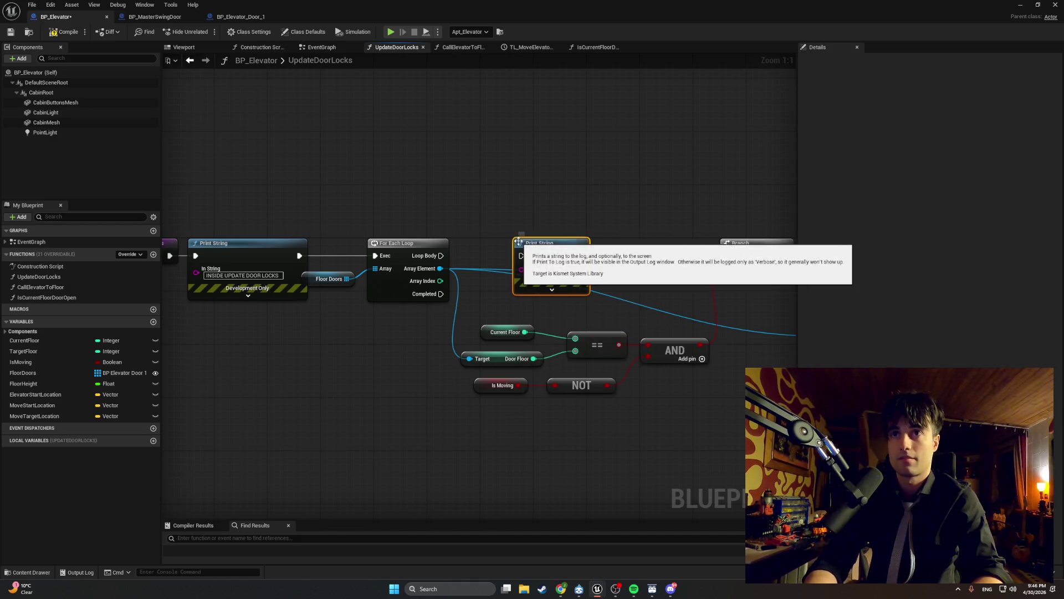
mouse_move(442, 256)
mouse_down()
mouse_move(622, 259)
mouse_move(582, 216)
mouse_move(727, 255)
mouse_up()
double_click(570, 229)
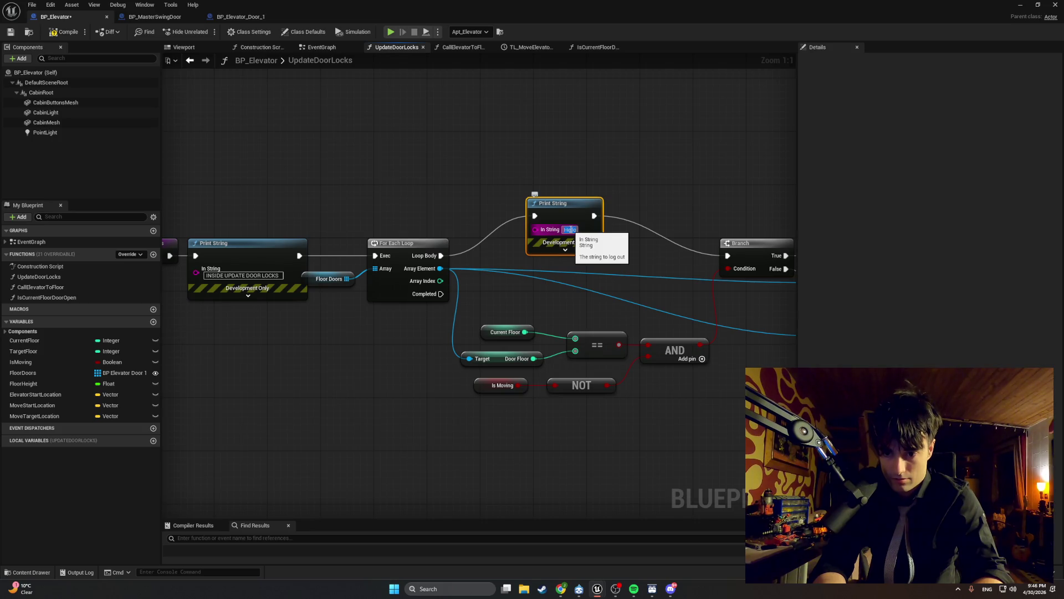
text(LOOPING DOOR LOCKS)
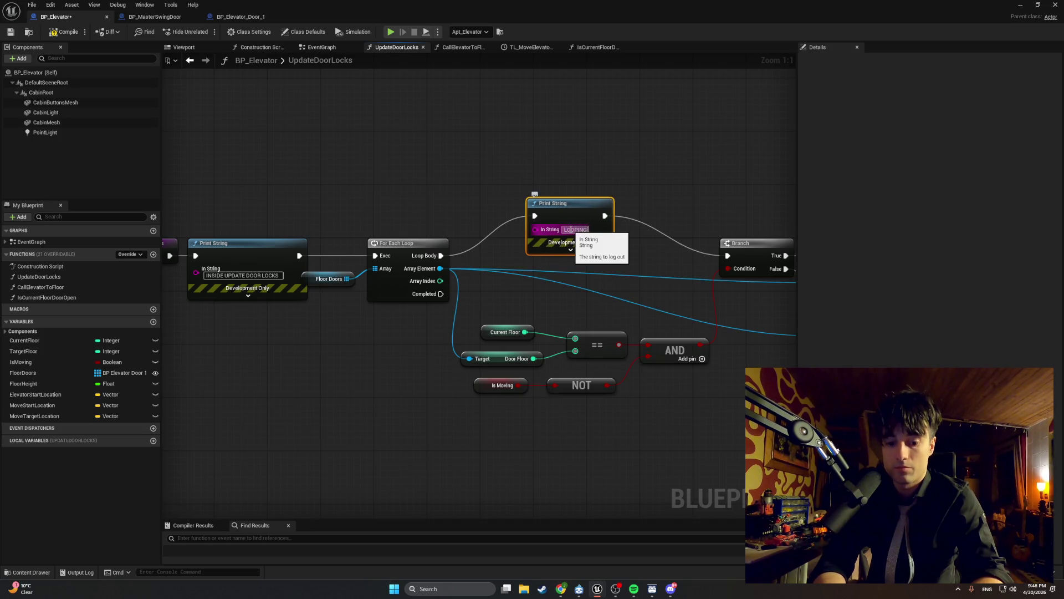
key(Return)
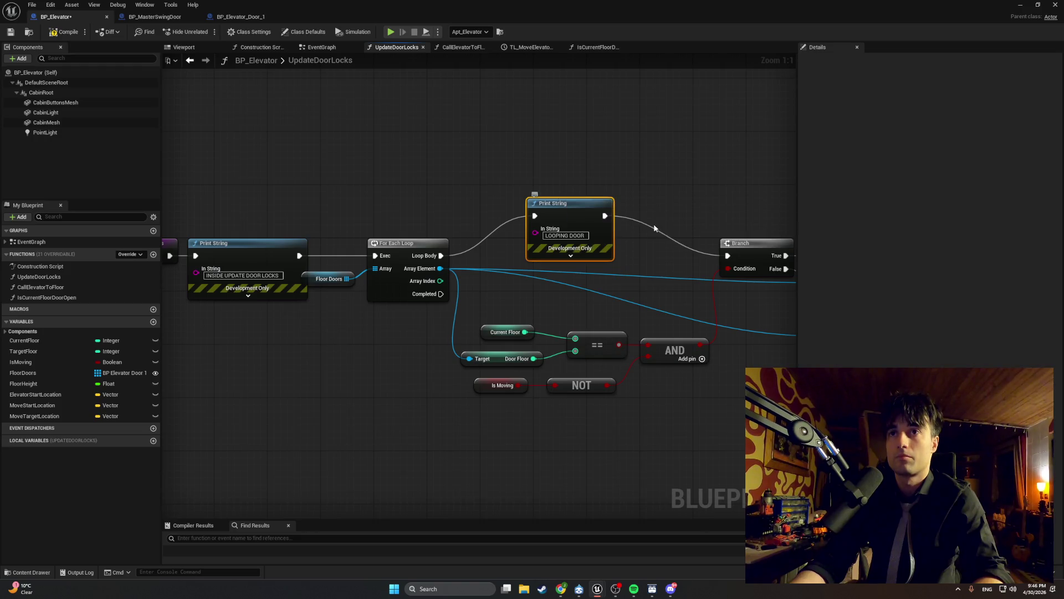
click(64, 31)
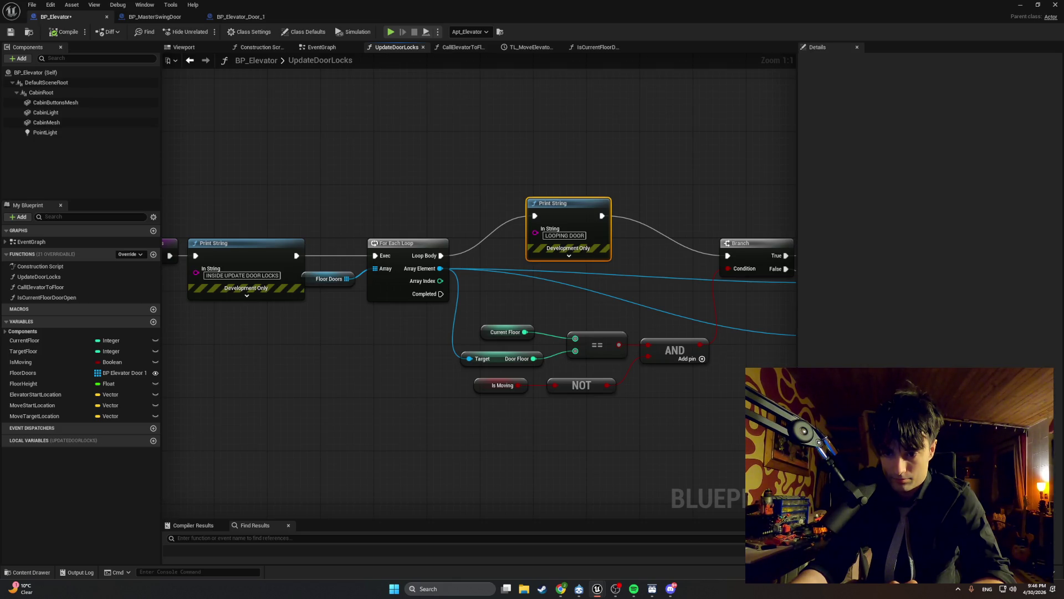
Step: Return to the level and run two brief play tests, walking toward a door
click(1020, 5)
click(205, 31)
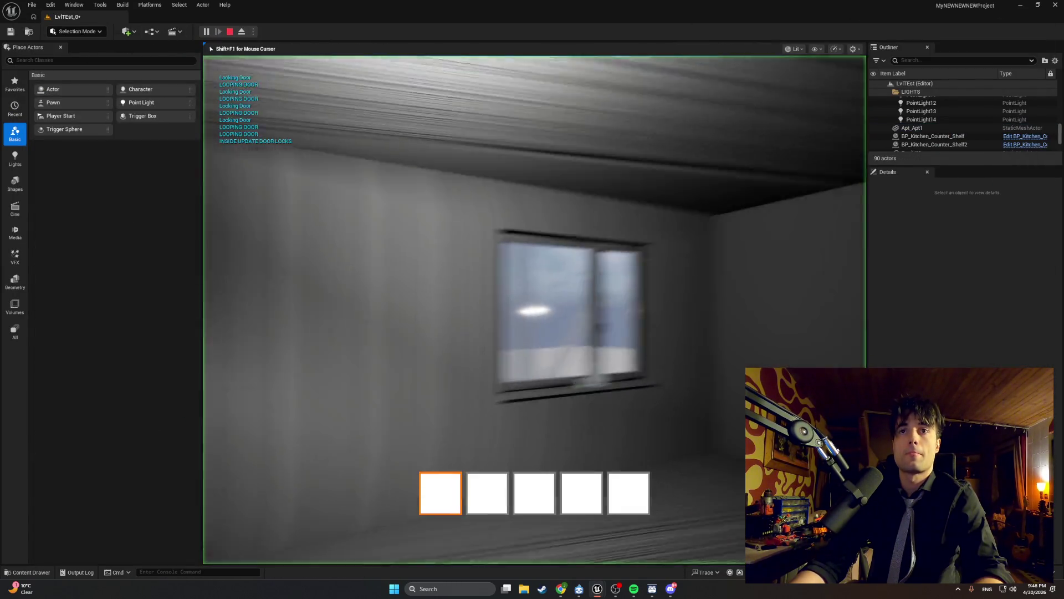
key(w)
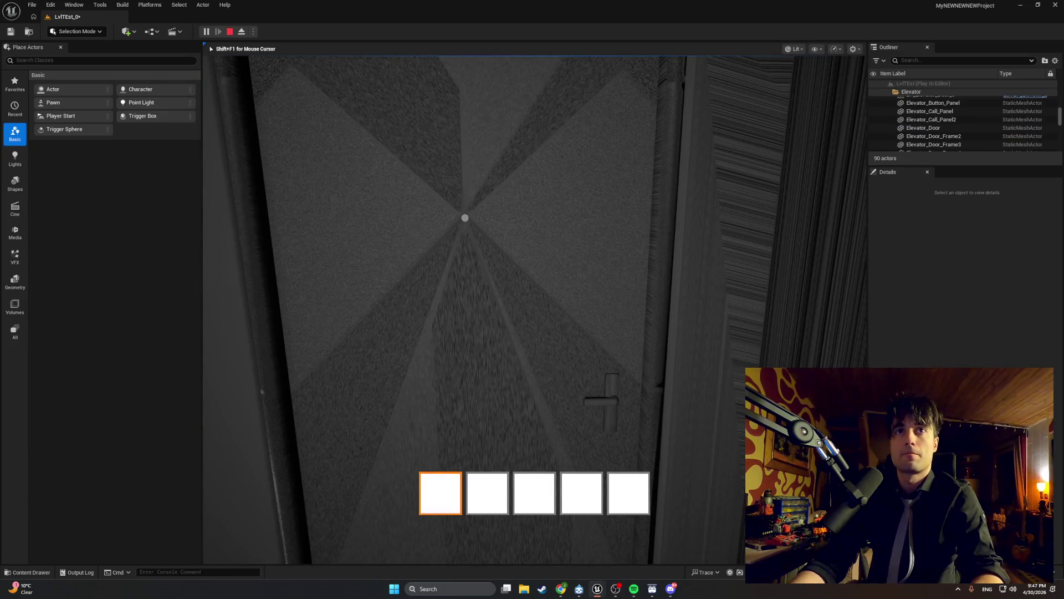
key(shift+F1)
click(230, 32)
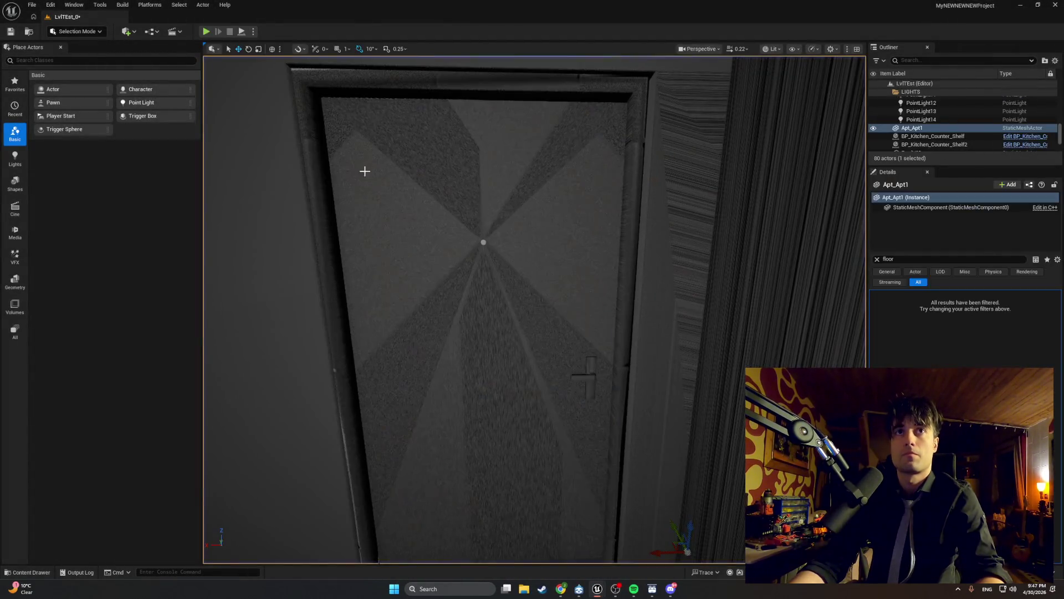
click(205, 32)
key(Escape)
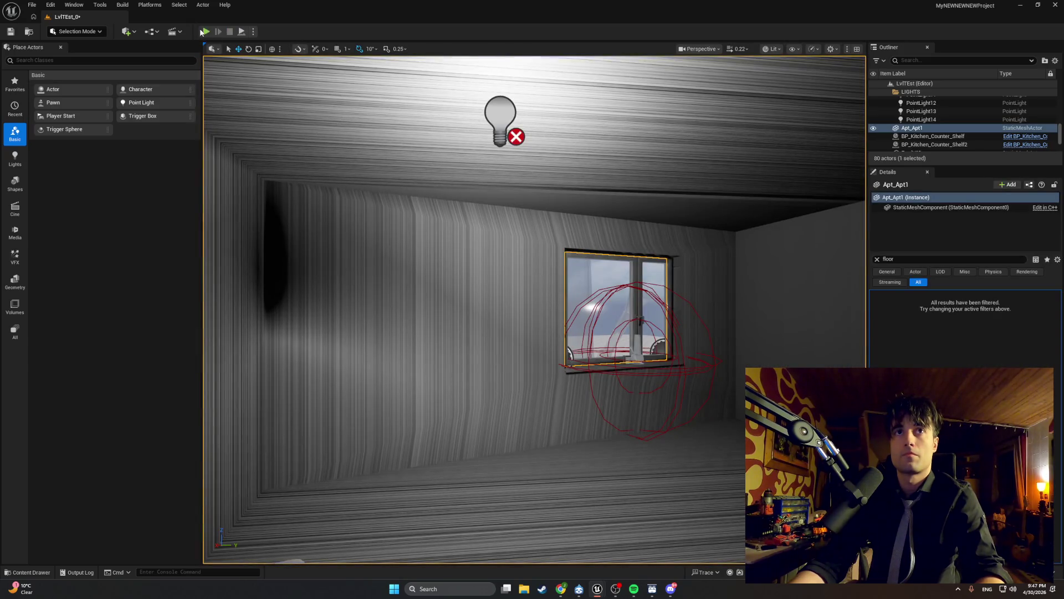
Step: Restart the play test, end it, then start playing the level once more
click(204, 32)
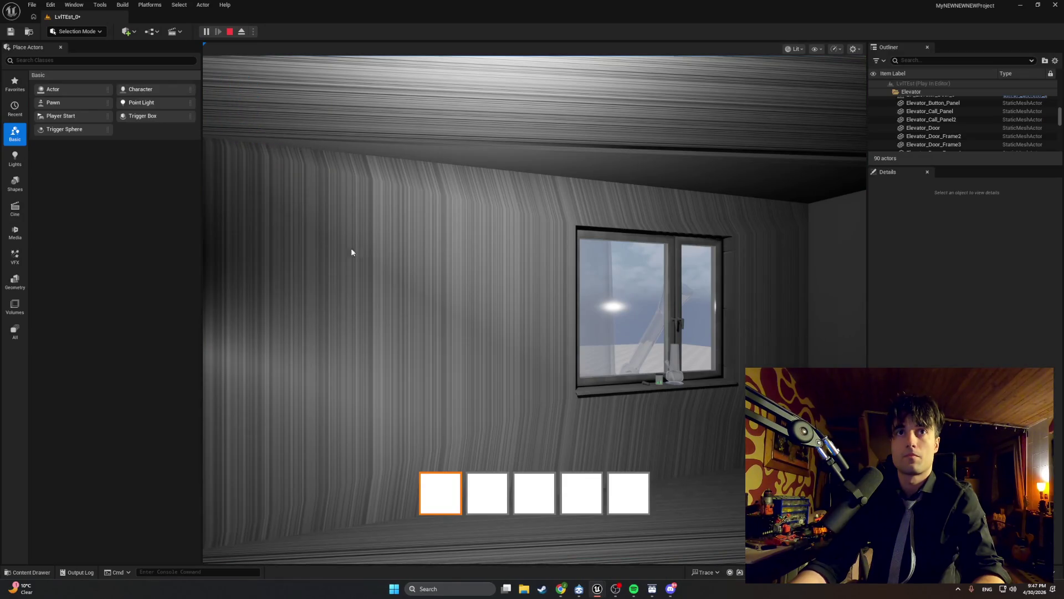
click(351, 252)
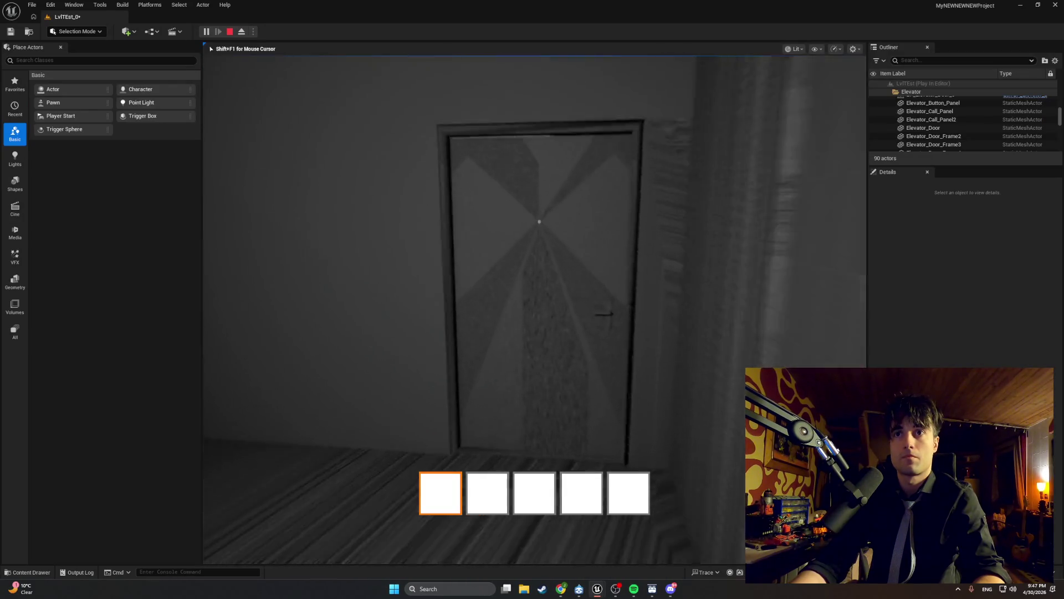
key(Escape)
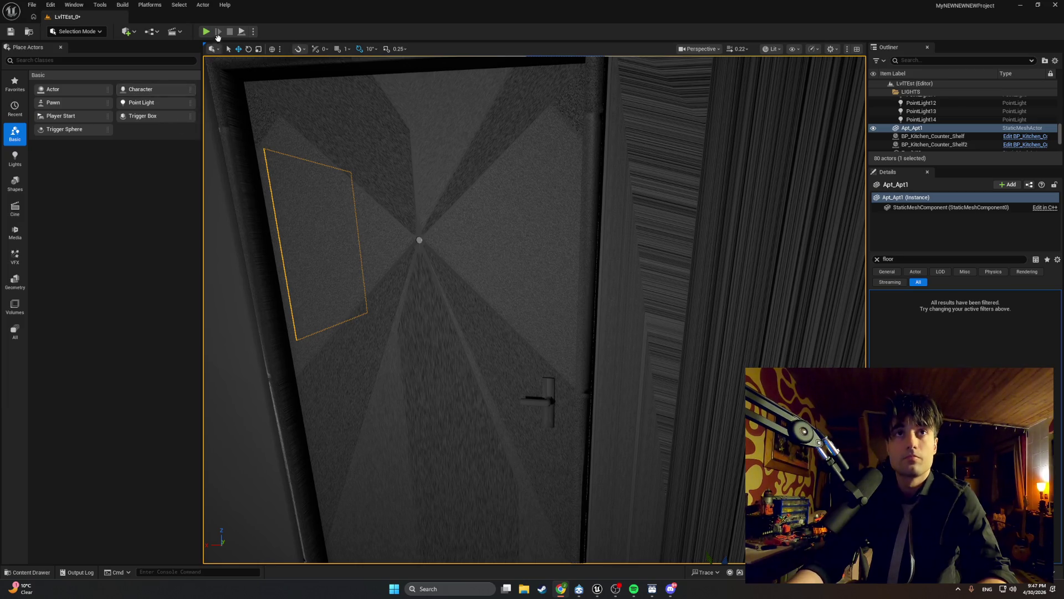
click(205, 32)
Step: Walk through the door, up the stairs and down the corridor to the elevator
key(w)
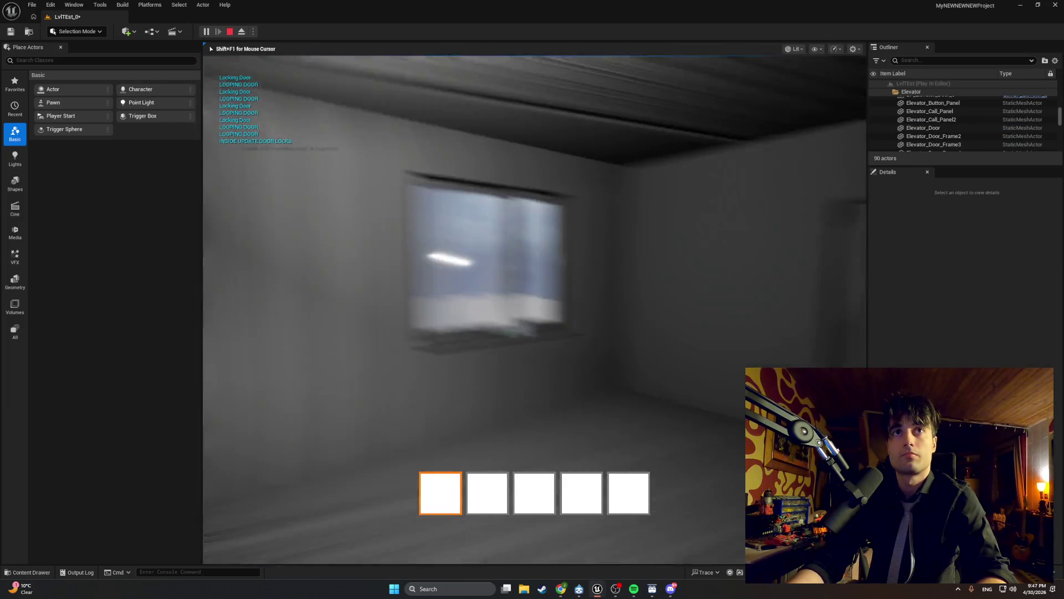
key(w)
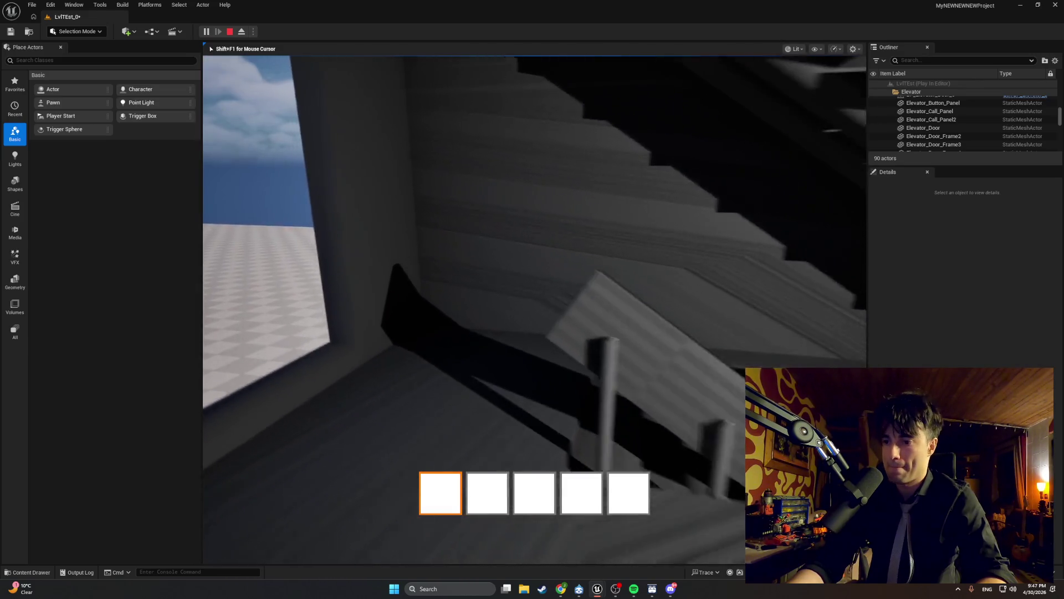
key(w)
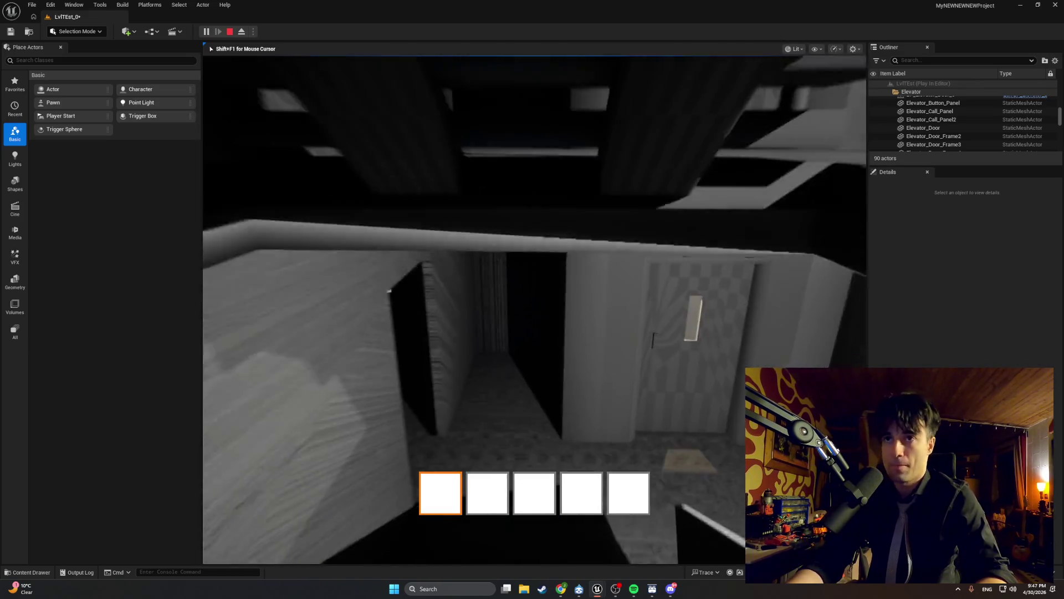
key(w)
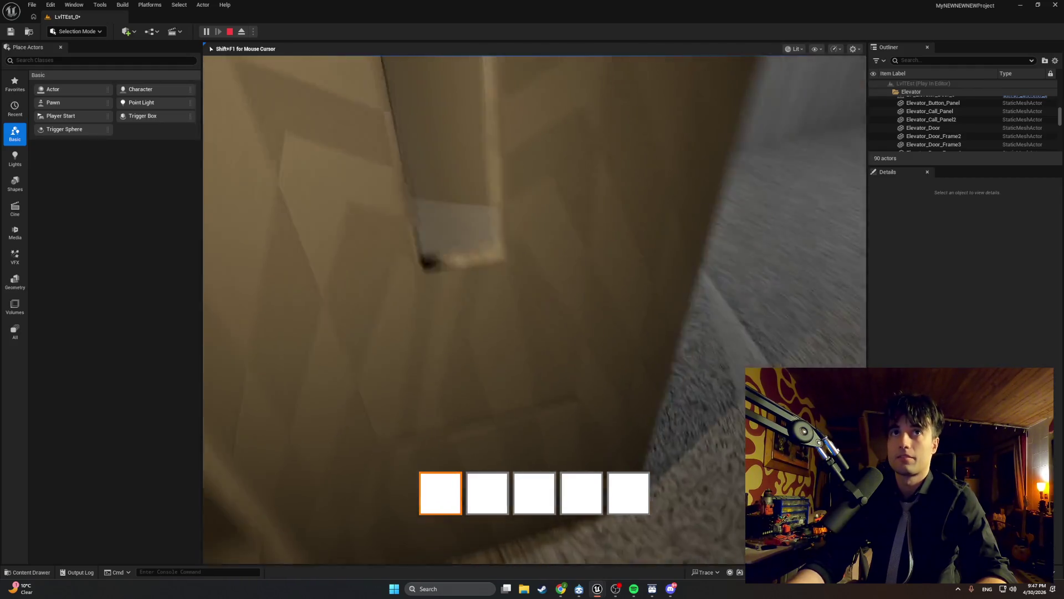
Step: Repeatedly use the elevator door to trigger its lock messages, then start a screen snip
key(e)
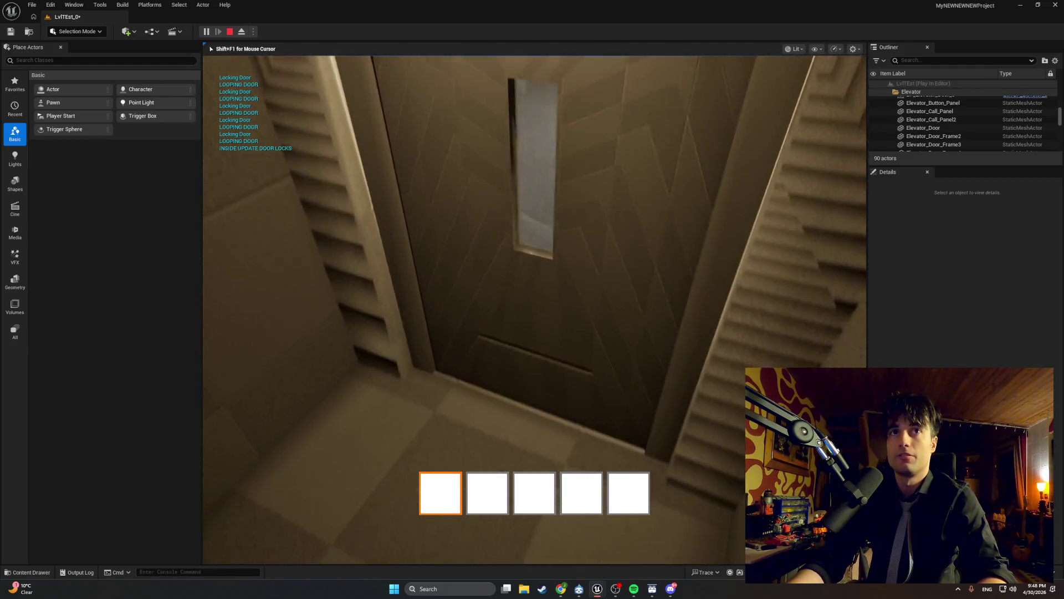
key(s)
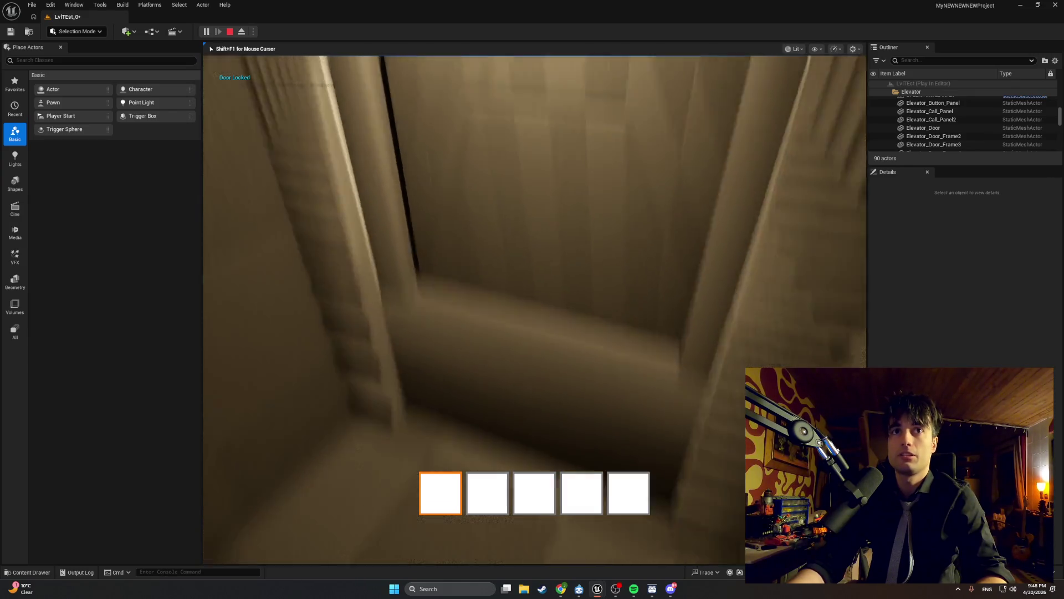
key(w)
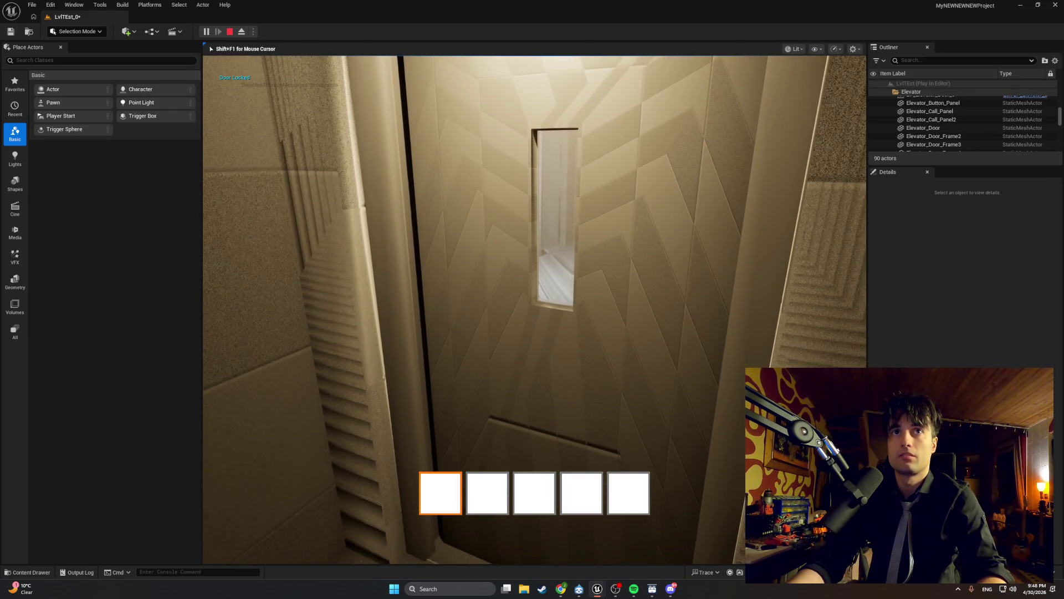
key(e)
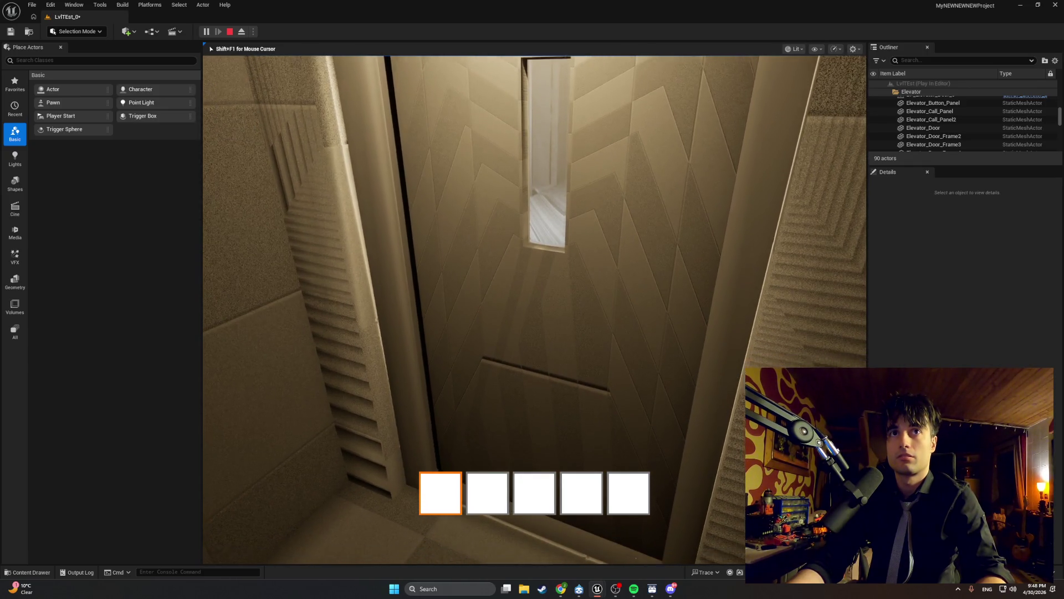
key(e)
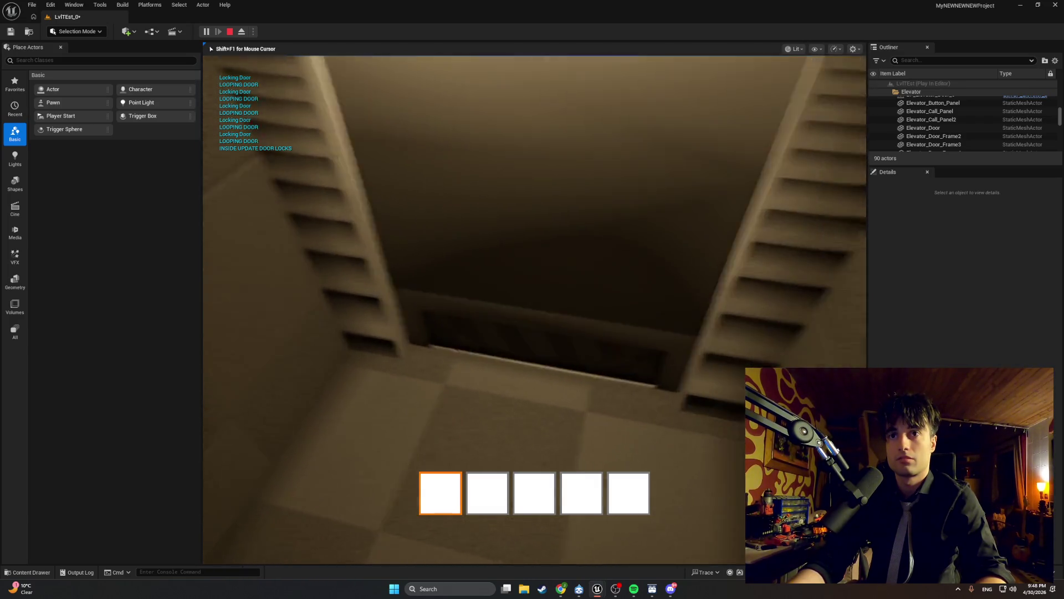
key(e)
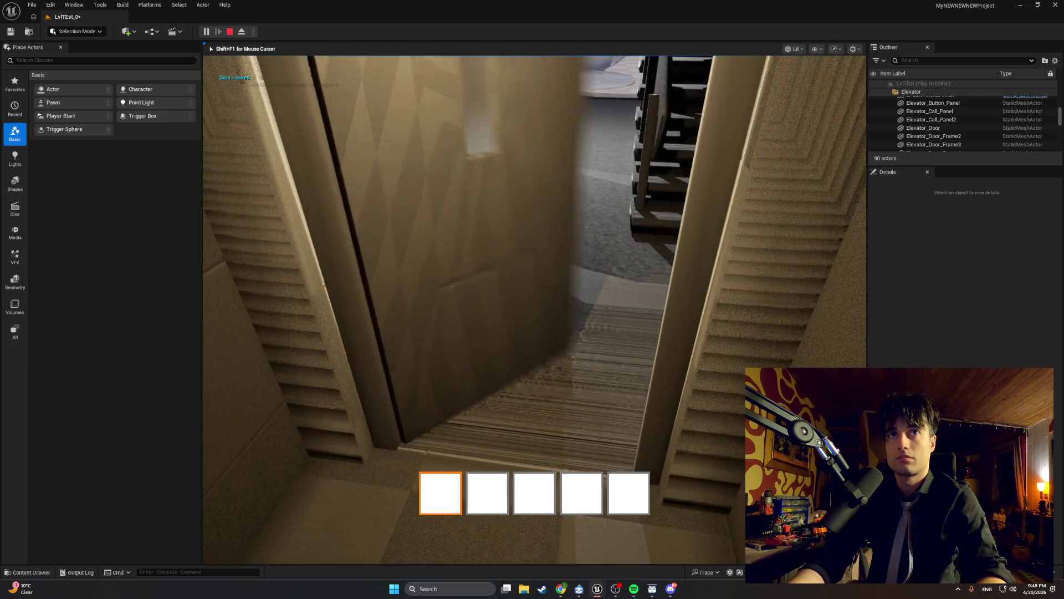
key(e)
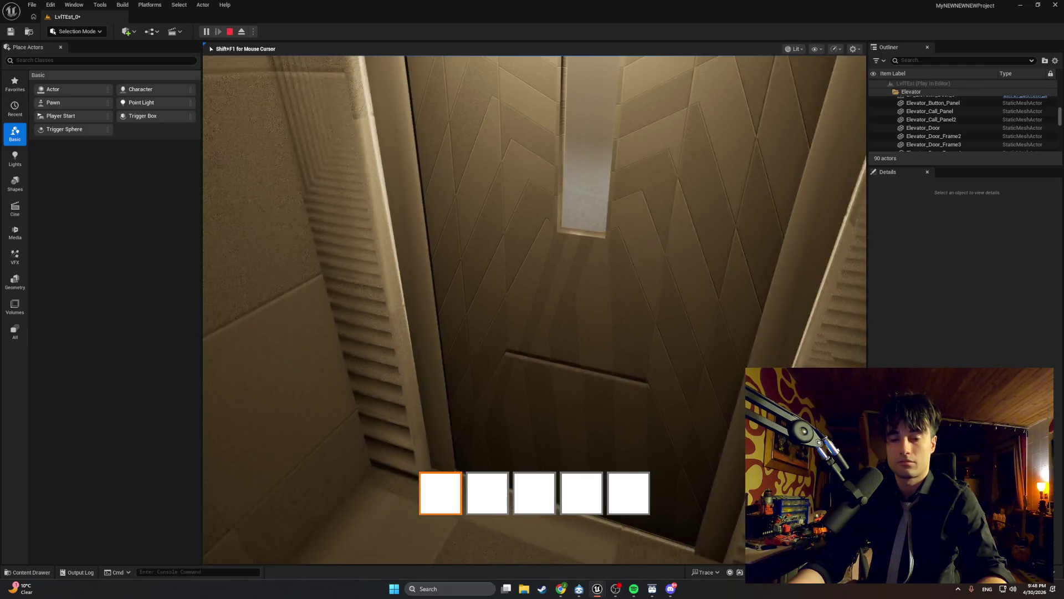
key(e)
key(super+shift+s)
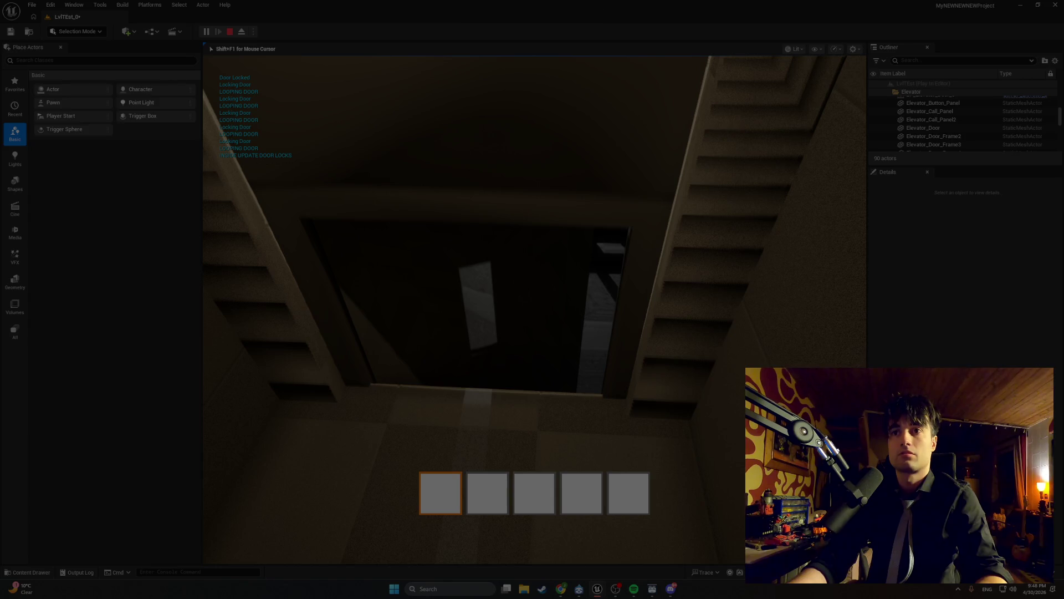
Step: Snip the game view area, then put focus back into the running game
mouse_move(845, 552)
mouse_down()
mouse_move(116, 62)
mouse_move(133, 47)
mouse_up()
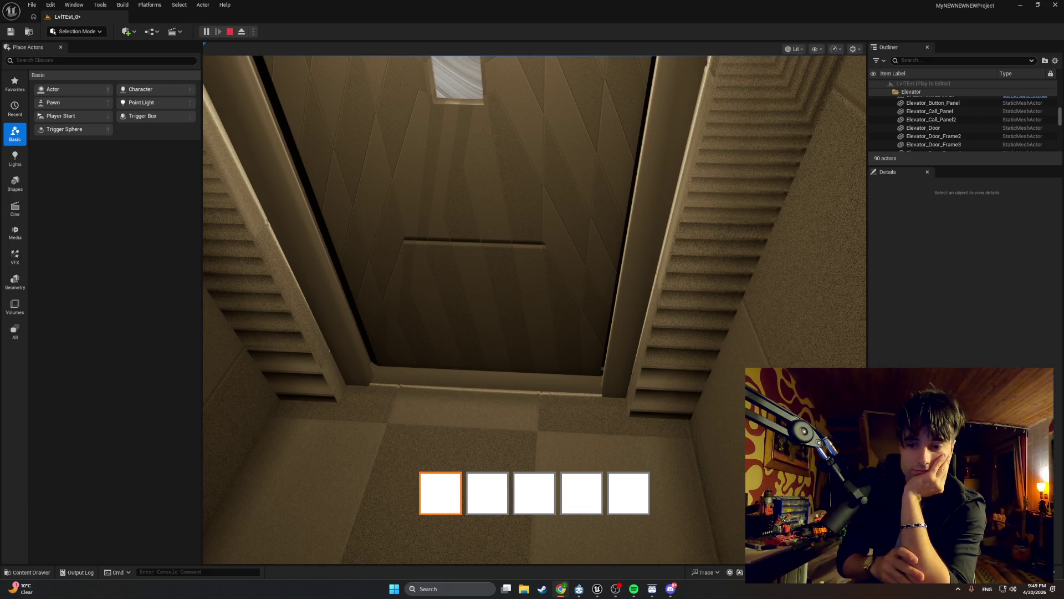
click(458, 190)
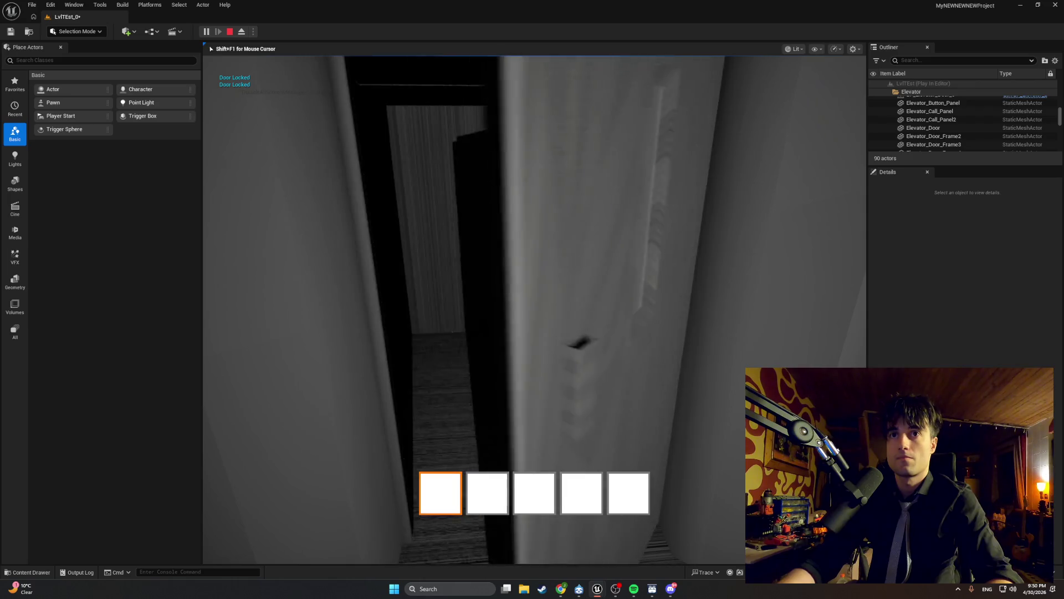
Step: Stop the play session and switch to the BP_Elevator blueprint window
key(Escape)
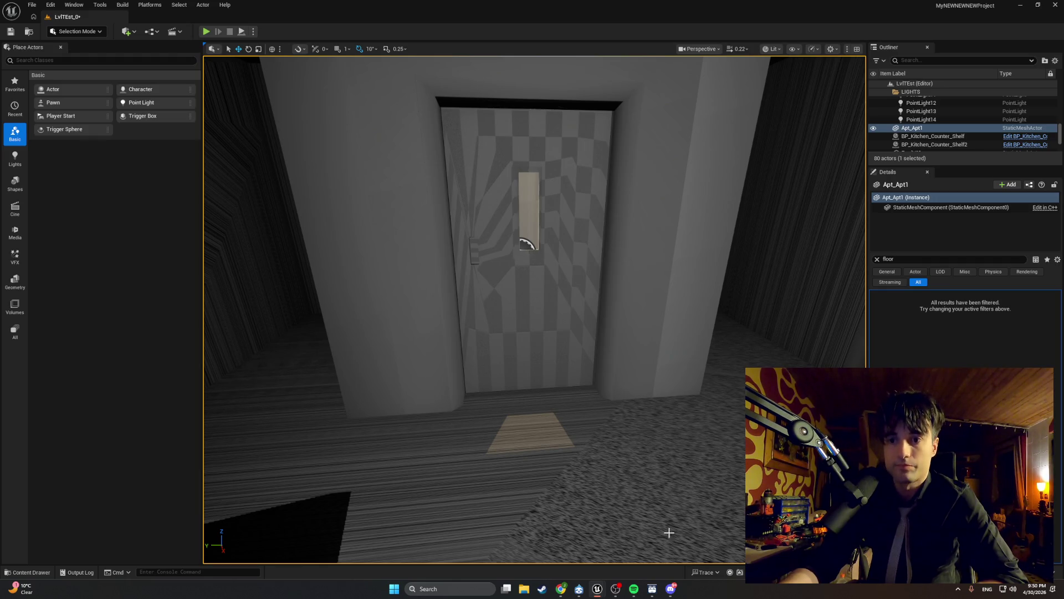
mouse_move(593, 587)
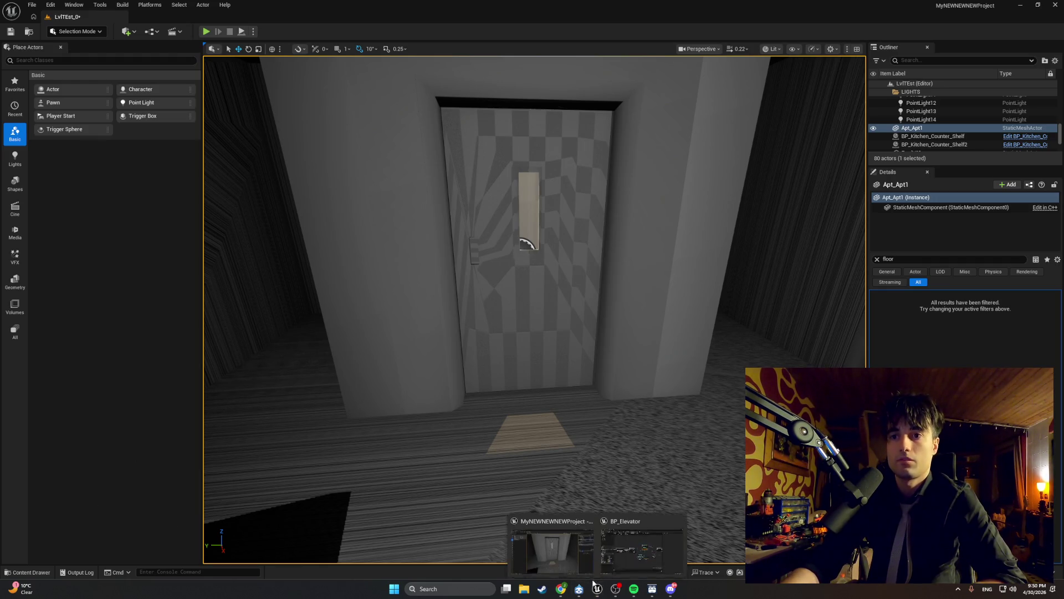
click(551, 540)
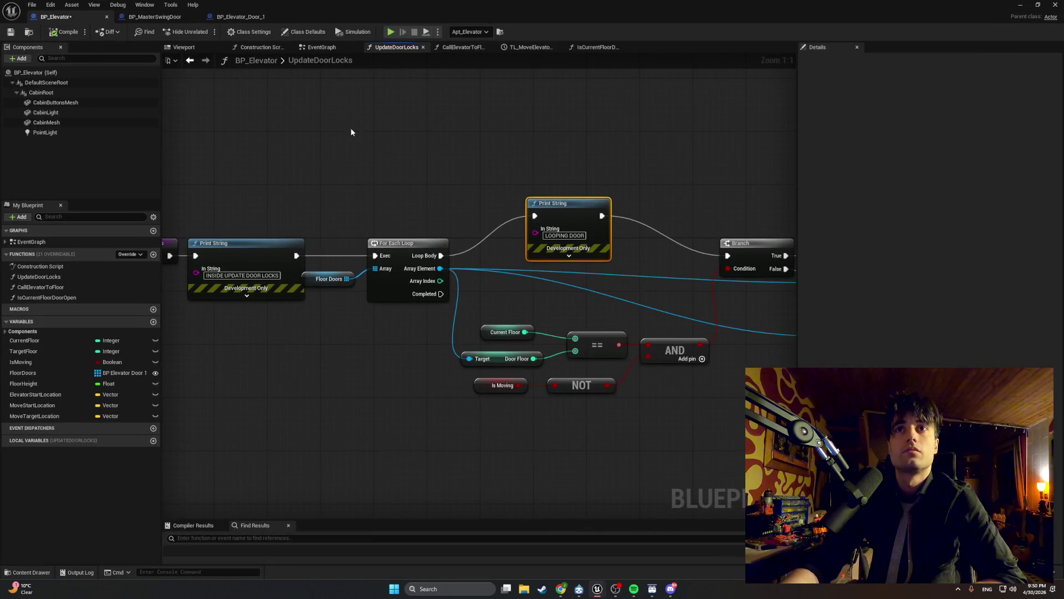
Step: Pan to the SET nodes and move the Locking Door Print String up and right
mouse_move(351, 132)
mouse_down()
mouse_move(260, 132)
mouse_move(296, 137)
mouse_up()
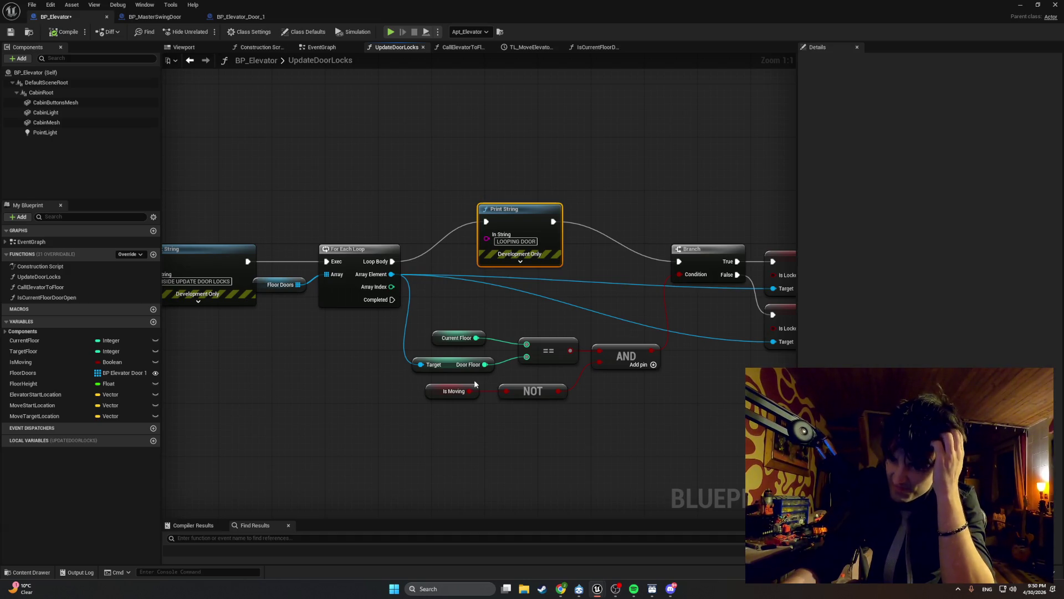
drag(490, 372, 275, 371)
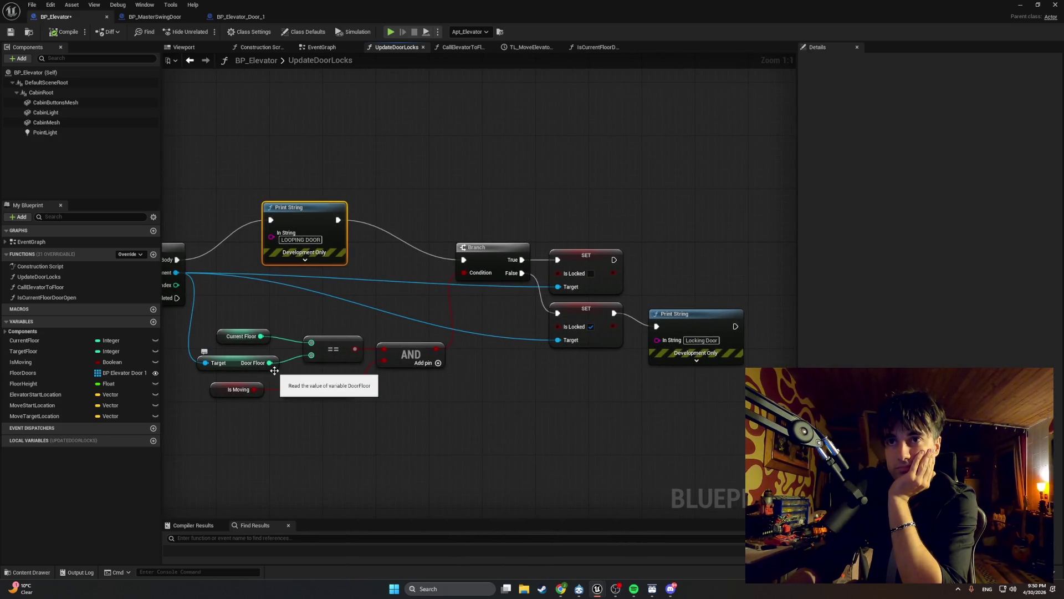
drag(401, 359, 306, 365)
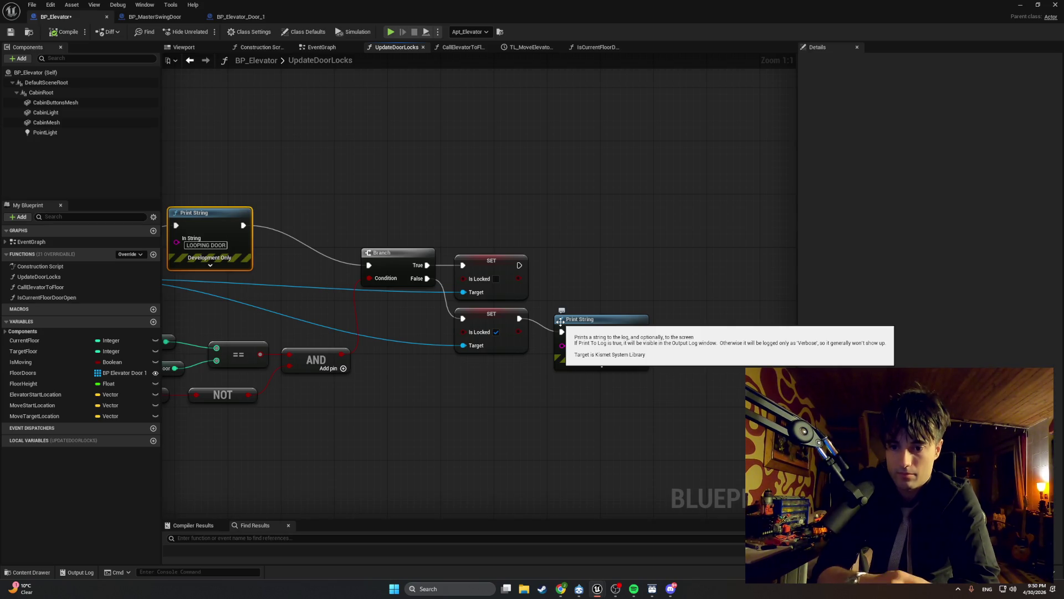
drag(588, 321, 645, 296)
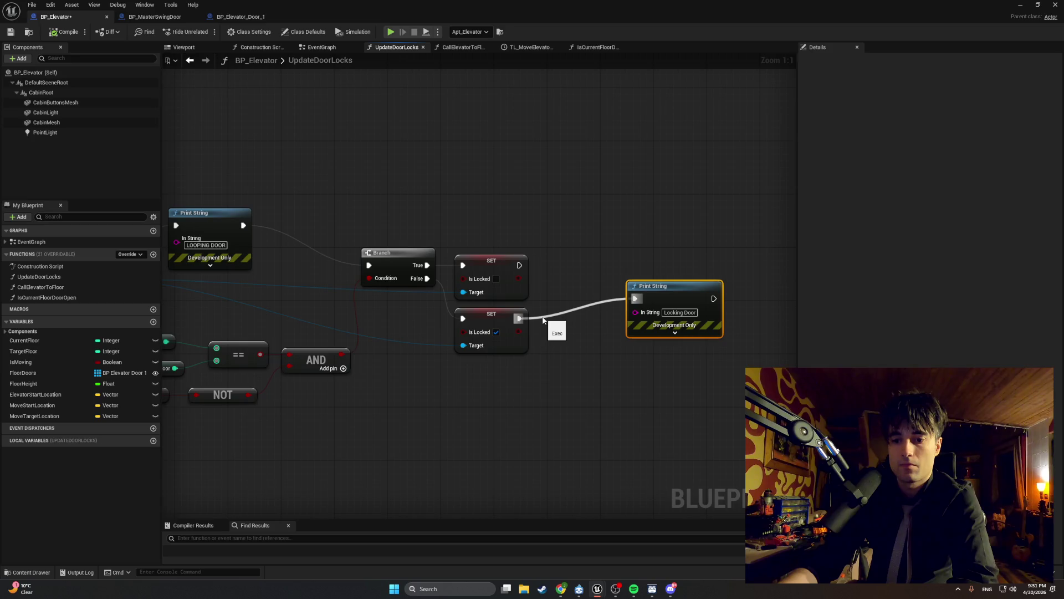
click(544, 320)
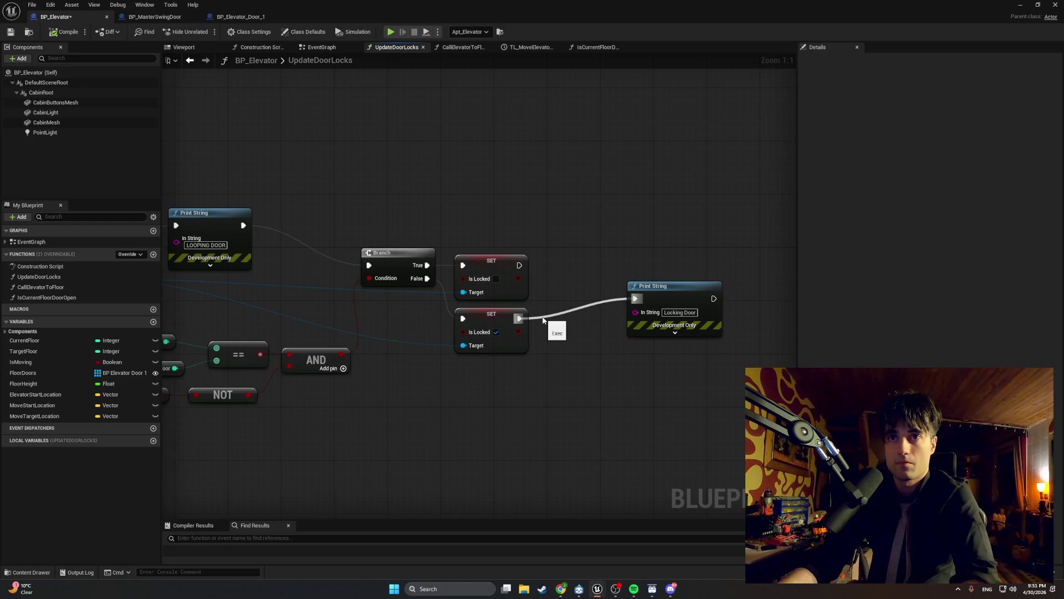
Step: Insert a Set Is Being Dragged node after the lower SET, ahead of the Print String
alt+click(543, 316)
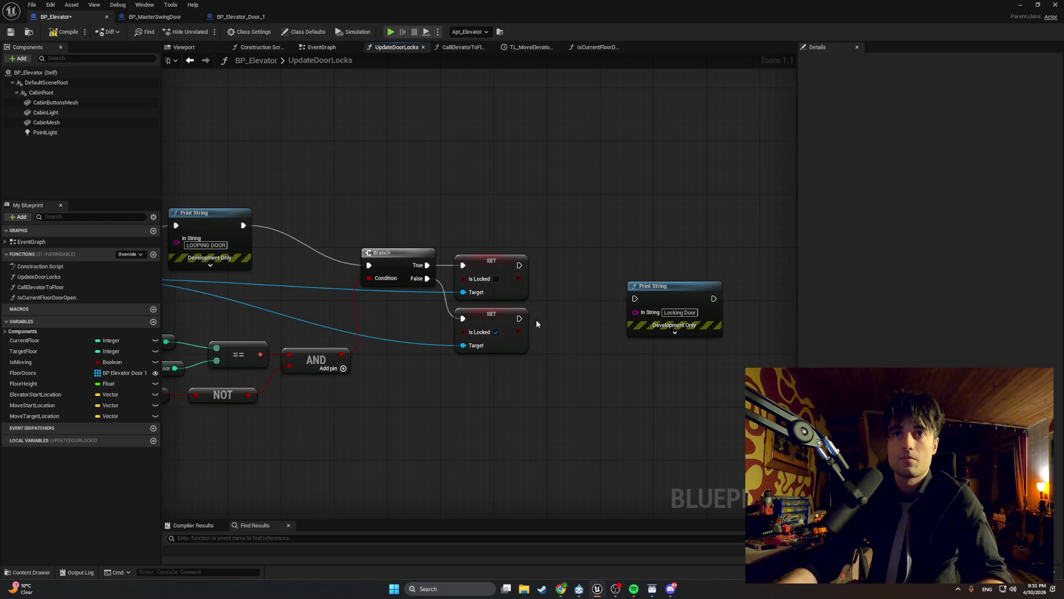
mouse_move(520, 319)
mouse_down()
mouse_move(576, 355)
mouse_move(571, 348)
mouse_up()
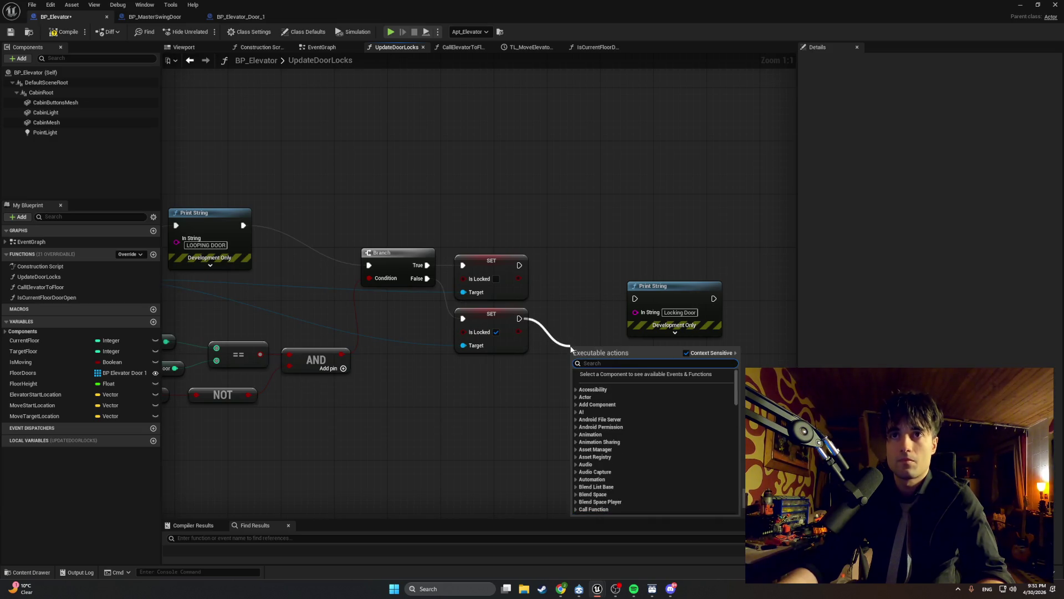
text(set isbei)
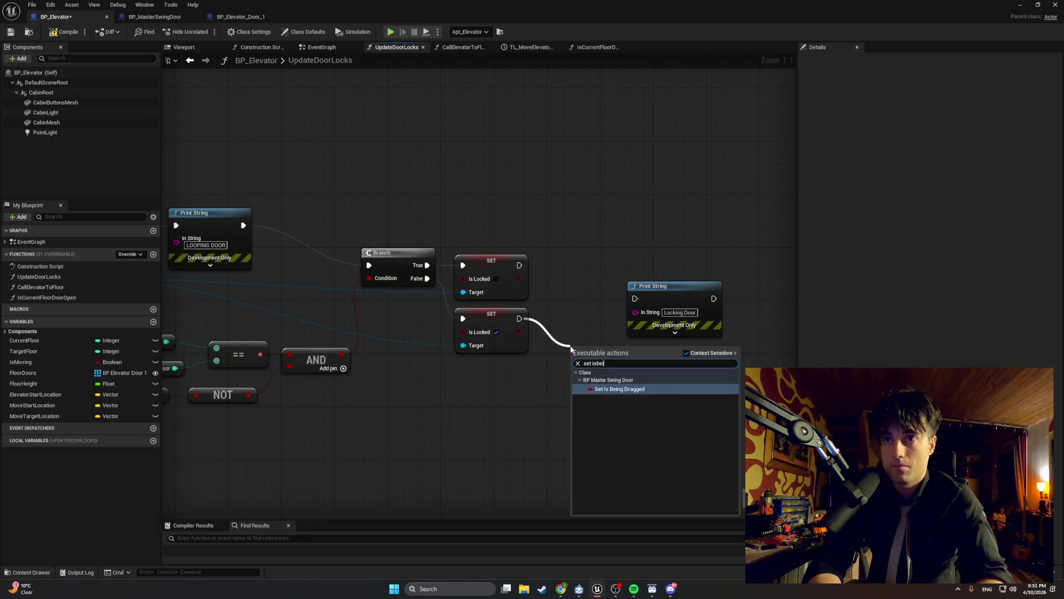
key(Return)
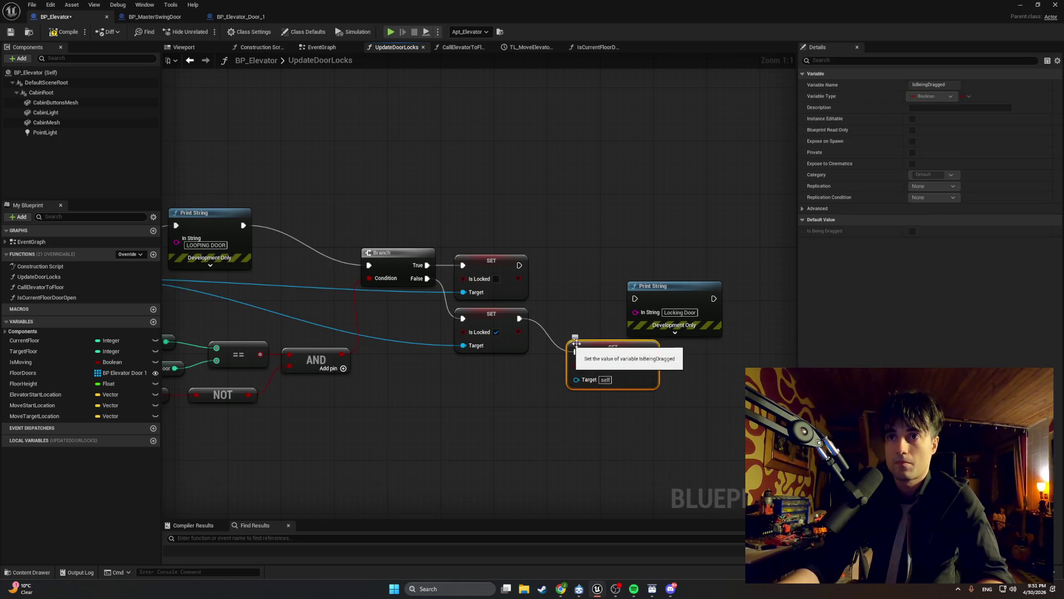
drag(599, 348, 573, 322)
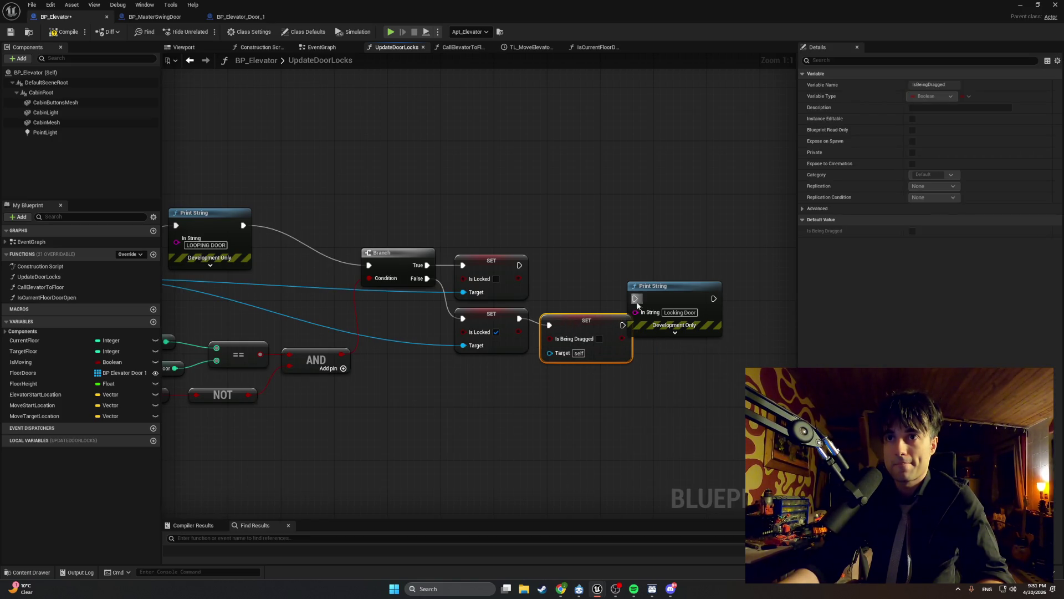
drag(665, 287, 683, 253)
drag(565, 261, 497, 261)
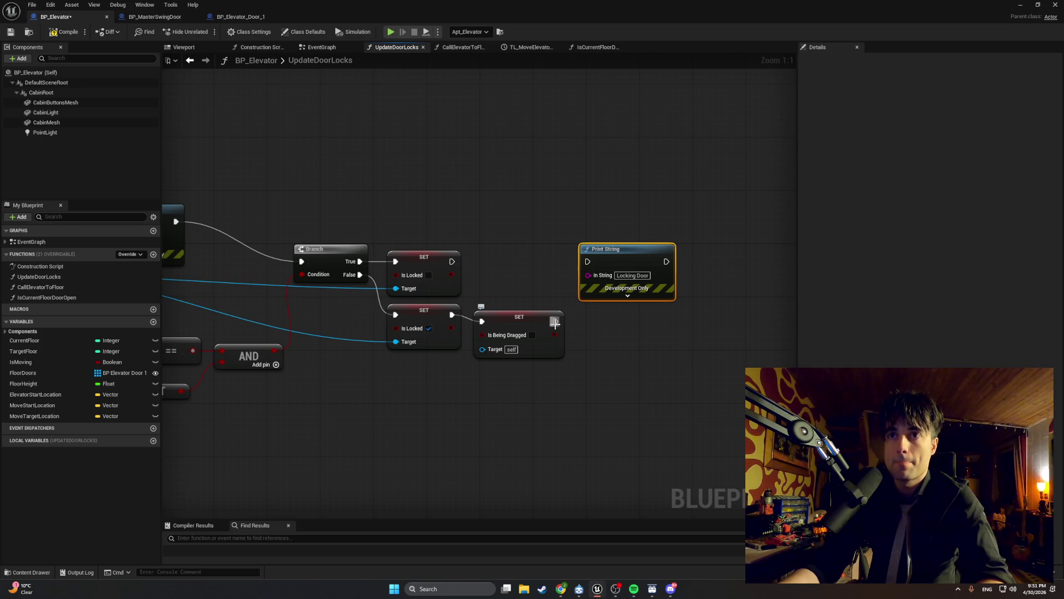
Step: Add Set Is Door Open after it, run the Locking Door print from it, and screenshot the graph
drag(555, 321, 585, 328)
text(set is)
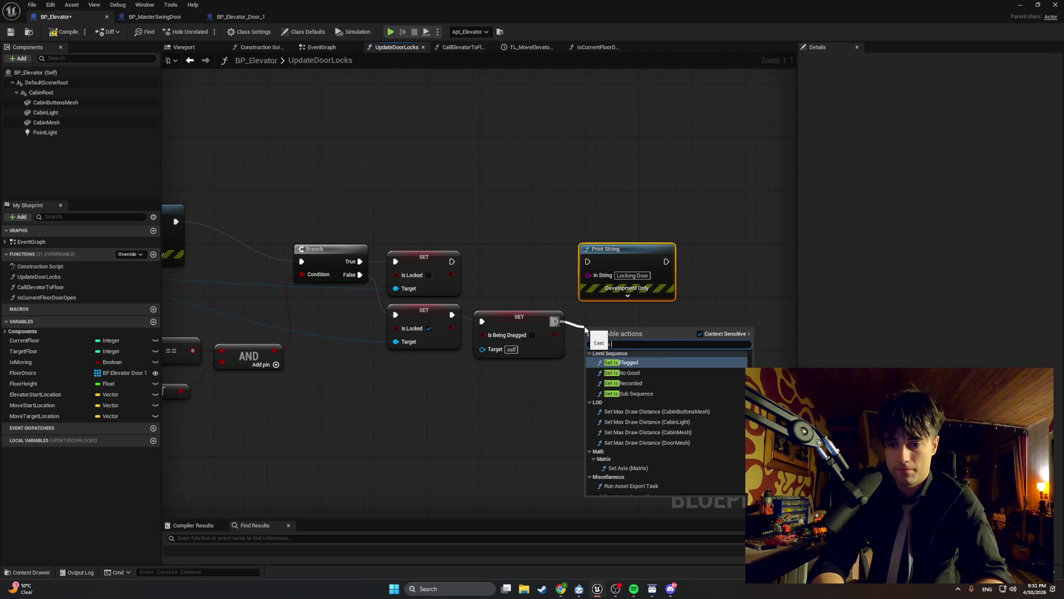
text( door)
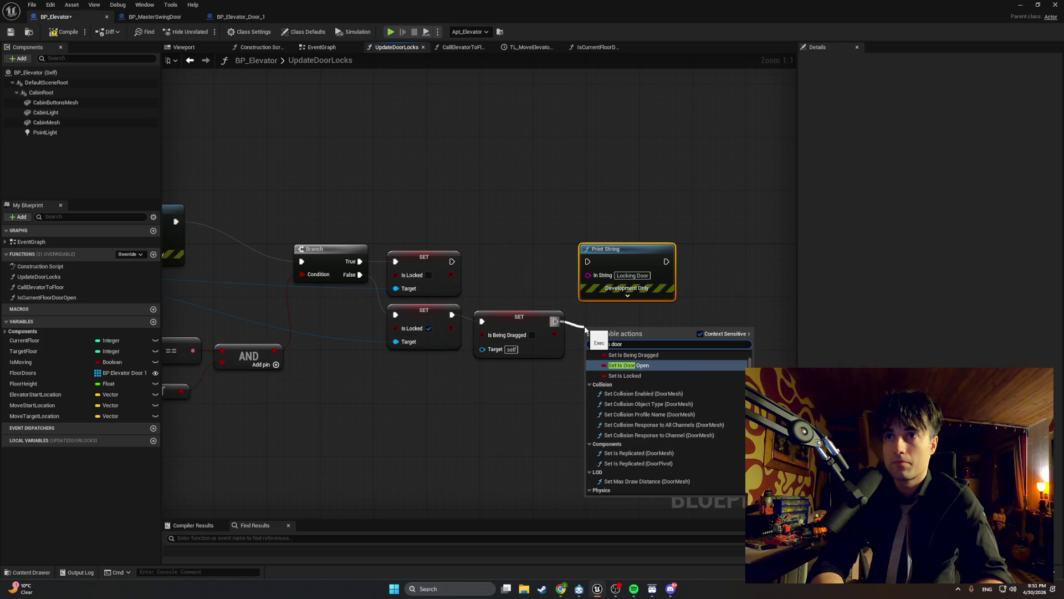
key(Return)
drag(606, 324, 603, 317)
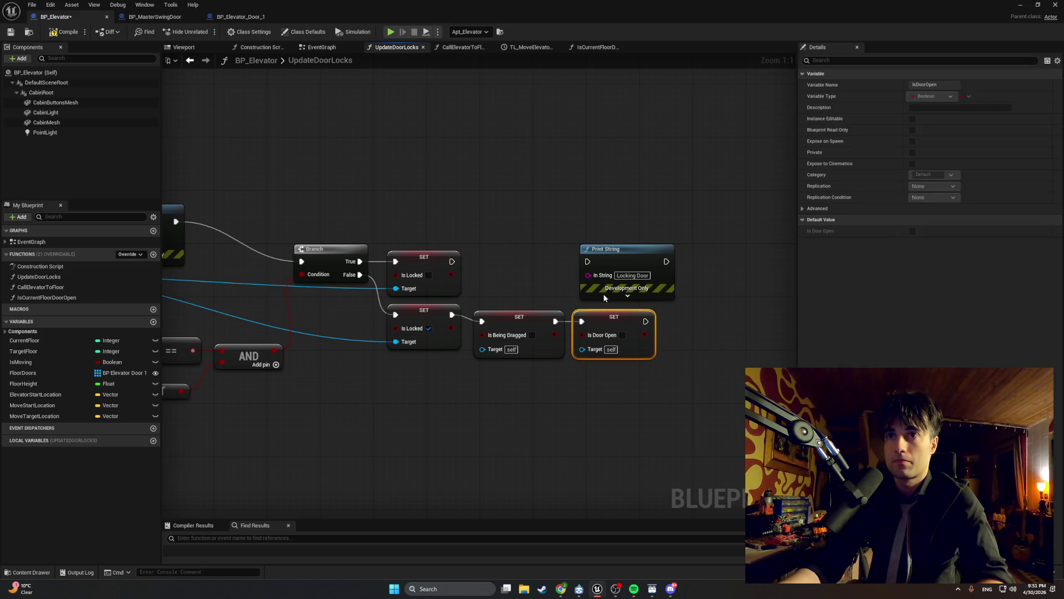
drag(619, 257, 711, 324)
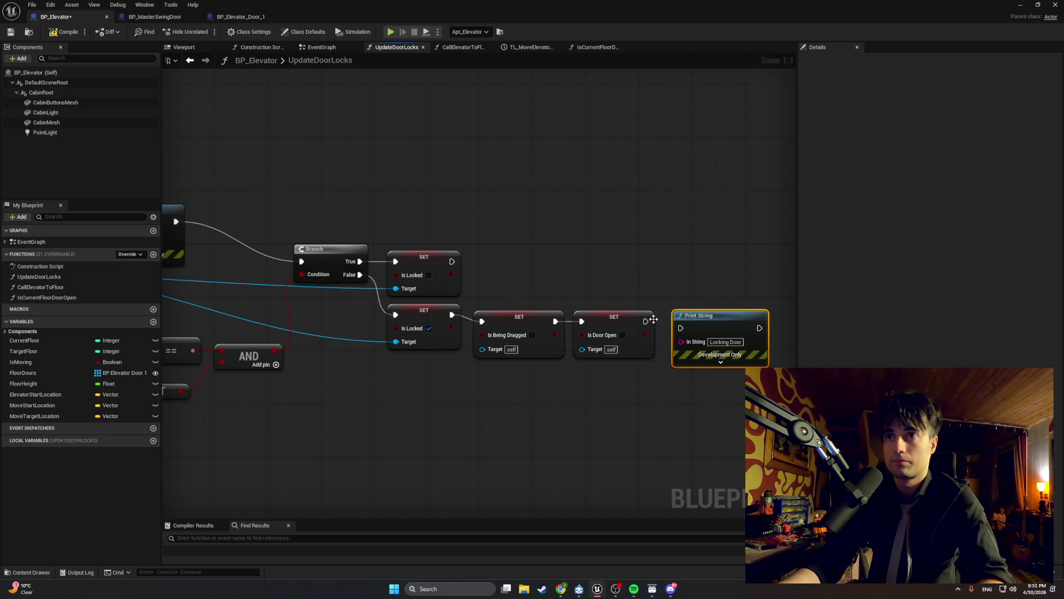
click(643, 320)
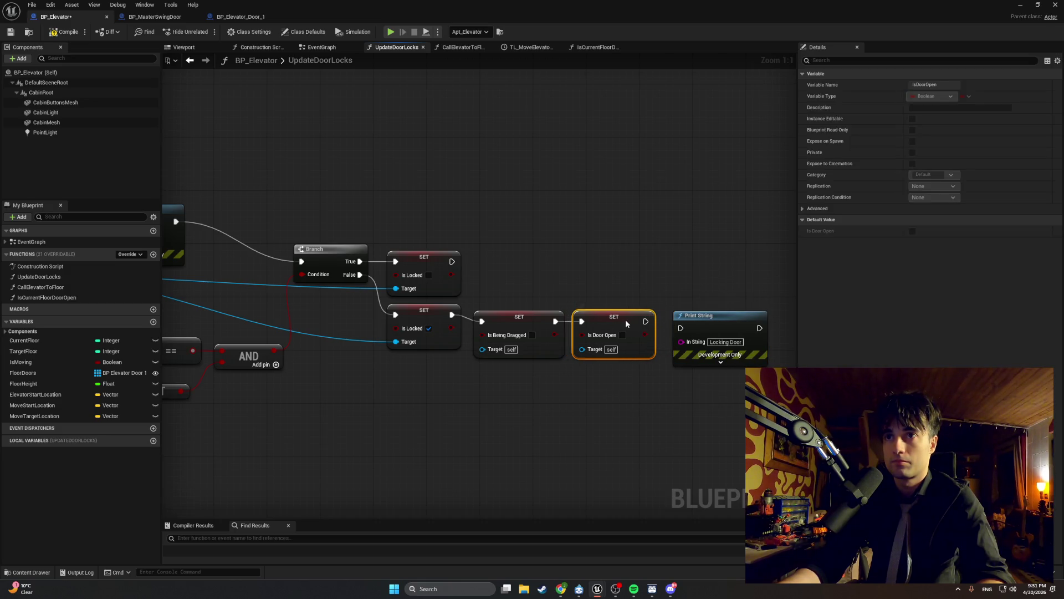
drag(646, 321, 681, 327)
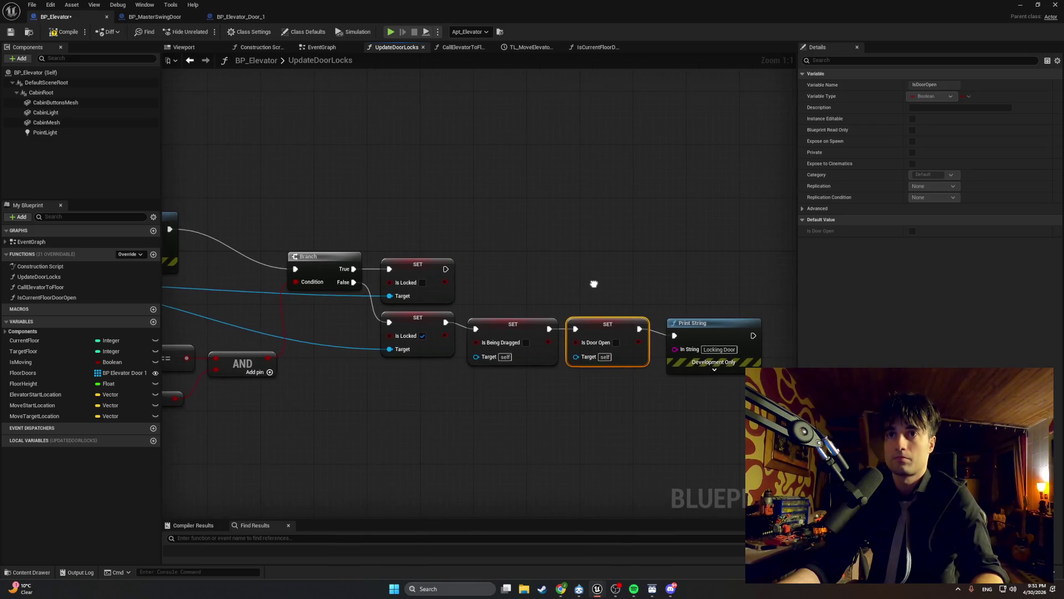
key(super+shift+s)
mouse_move(762, 398)
mouse_down()
mouse_move(365, 228)
mouse_move(284, 222)
mouse_up()
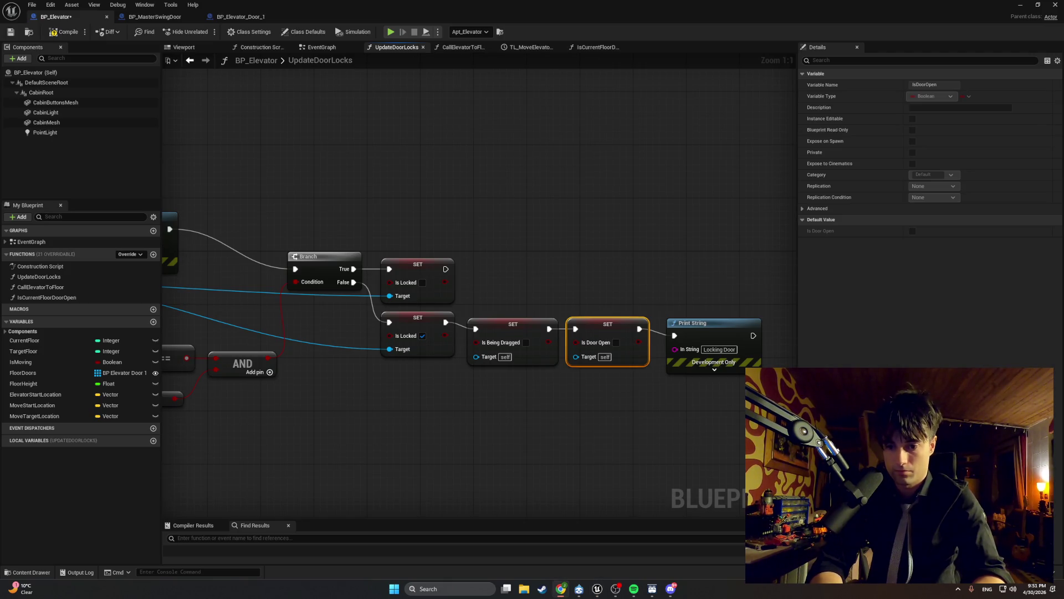
Step: Feed the For Each Loop's Array Element into both SET Target pins and screenshot the result
scroll(443, 380, down, 2)
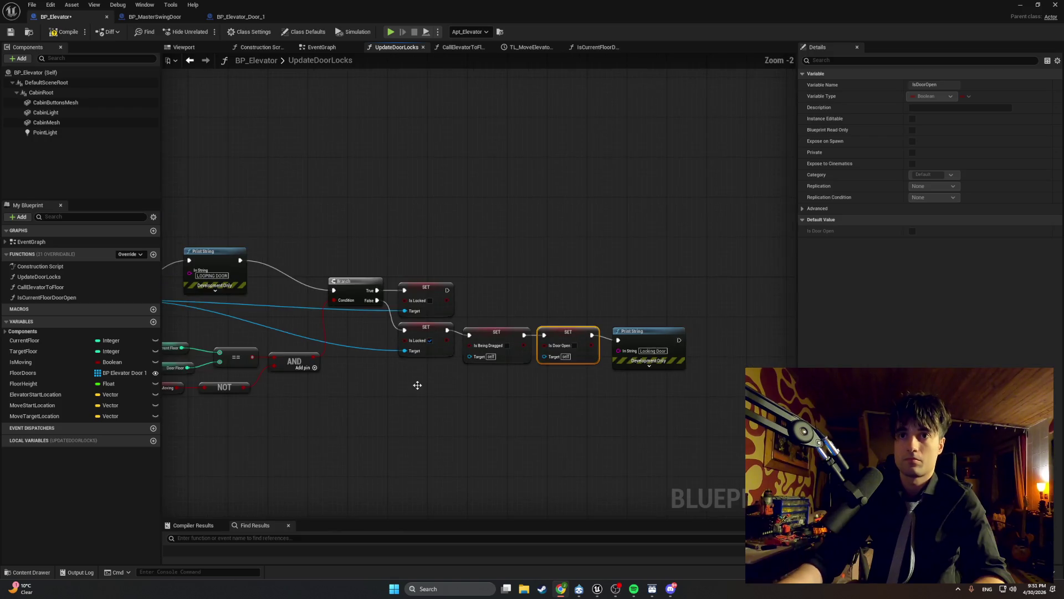
drag(417, 384, 561, 384)
mouse_move(260, 299)
mouse_down()
mouse_move(492, 325)
mouse_move(610, 355)
mouse_up()
mouse_move(262, 300)
mouse_down()
mouse_move(692, 360)
mouse_move(582, 376)
mouse_up()
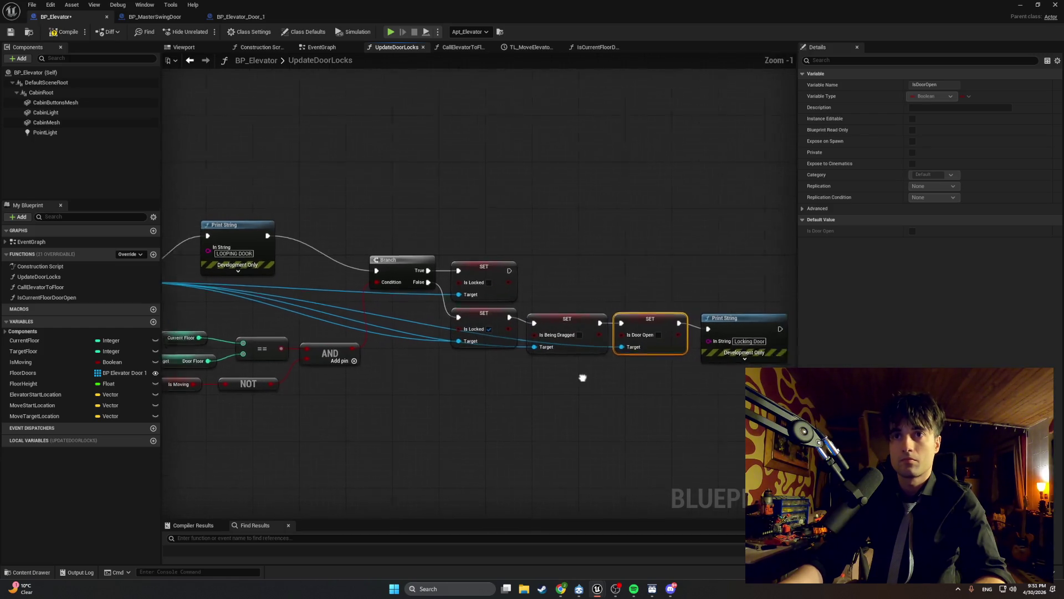
scroll(502, 373, down, 1)
scroll(547, 373, up, 1)
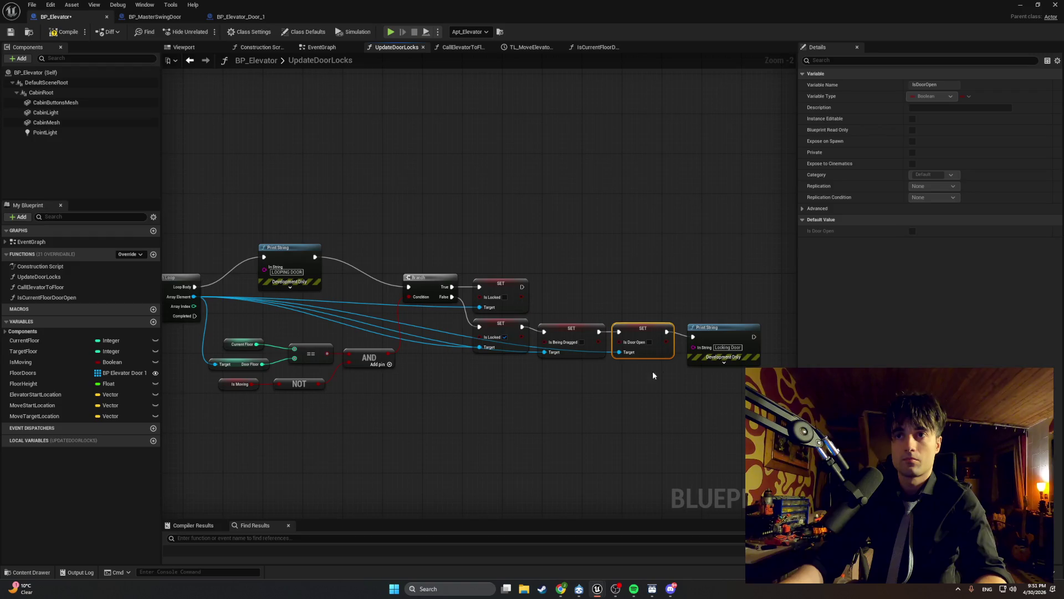
key(super+shift+s)
mouse_move(765, 379)
mouse_down()
mouse_move(183, 261)
mouse_move(167, 242)
mouse_up()
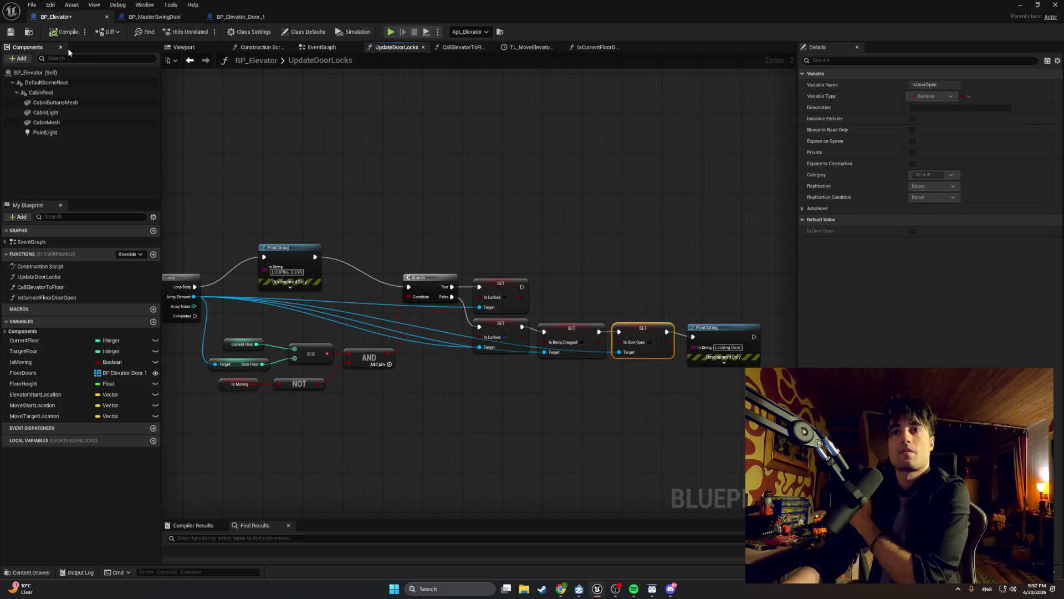
click(1020, 4)
Step: Play-test the level by walking forward into the elevator, then end the session
click(213, 31)
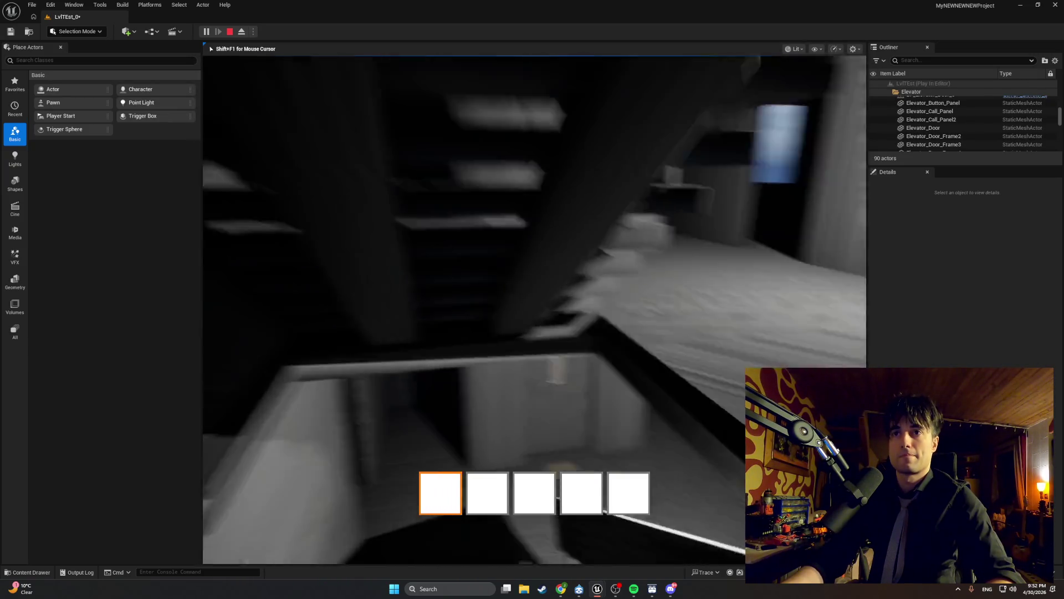
key(w)
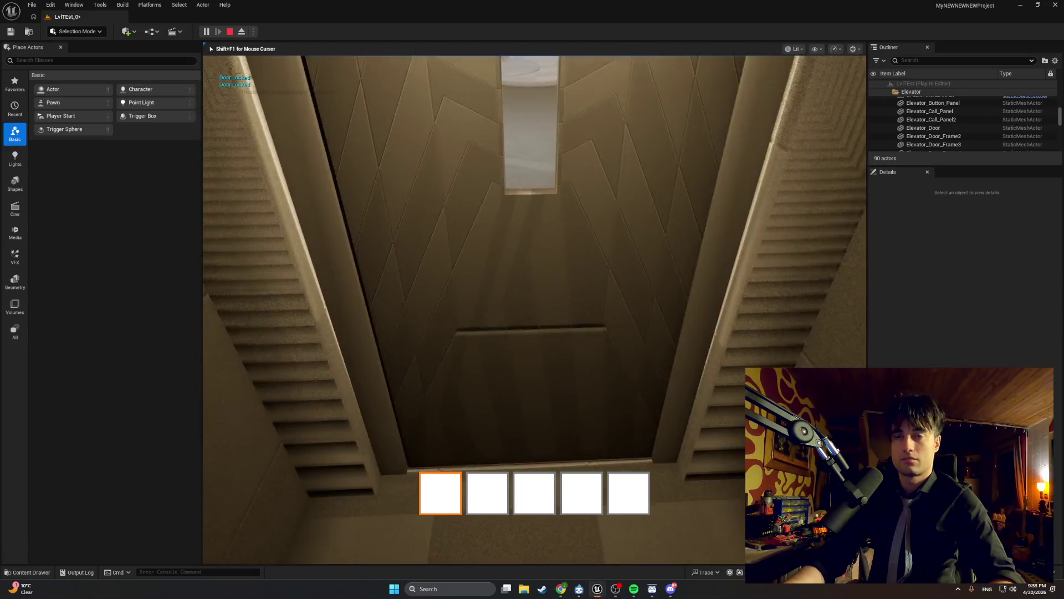
key(Escape)
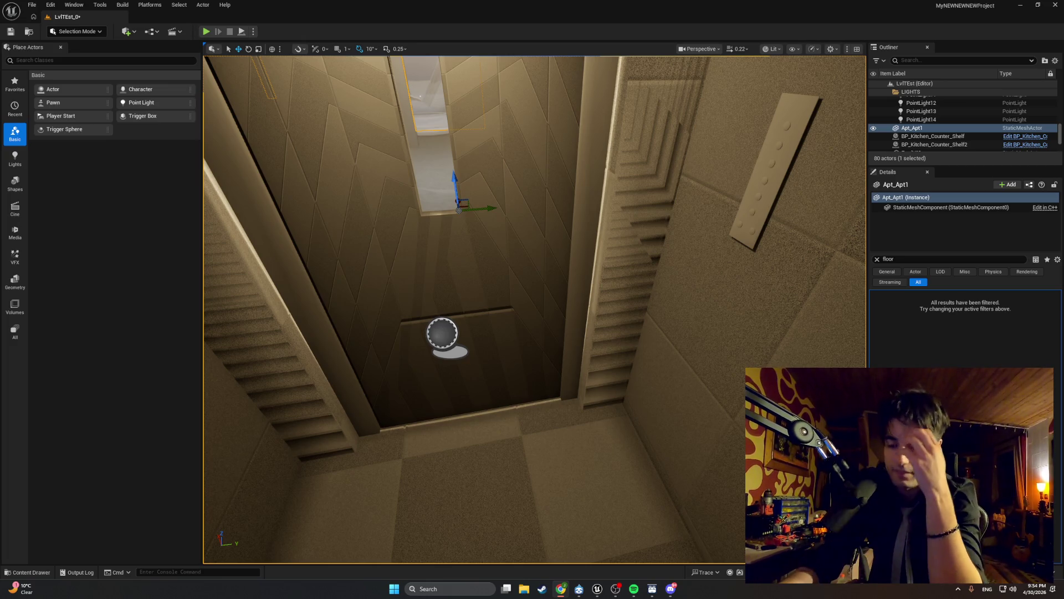
Step: Open BP_FirstPersonCharacter from the Content Drawer's FirstPerson > Blueprints folder
click(24, 572)
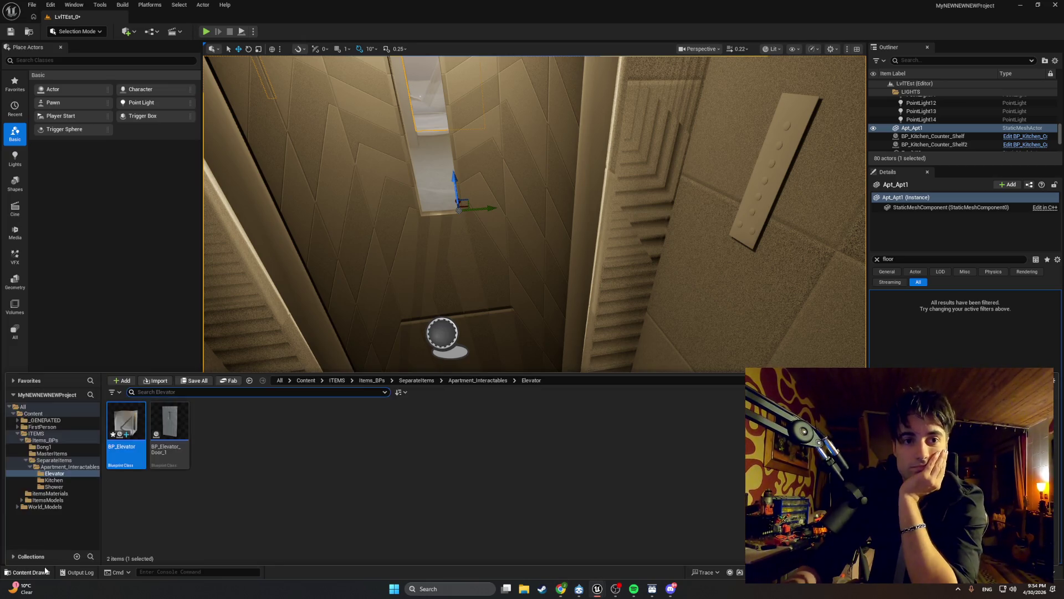
click(71, 430)
double_click(126, 422)
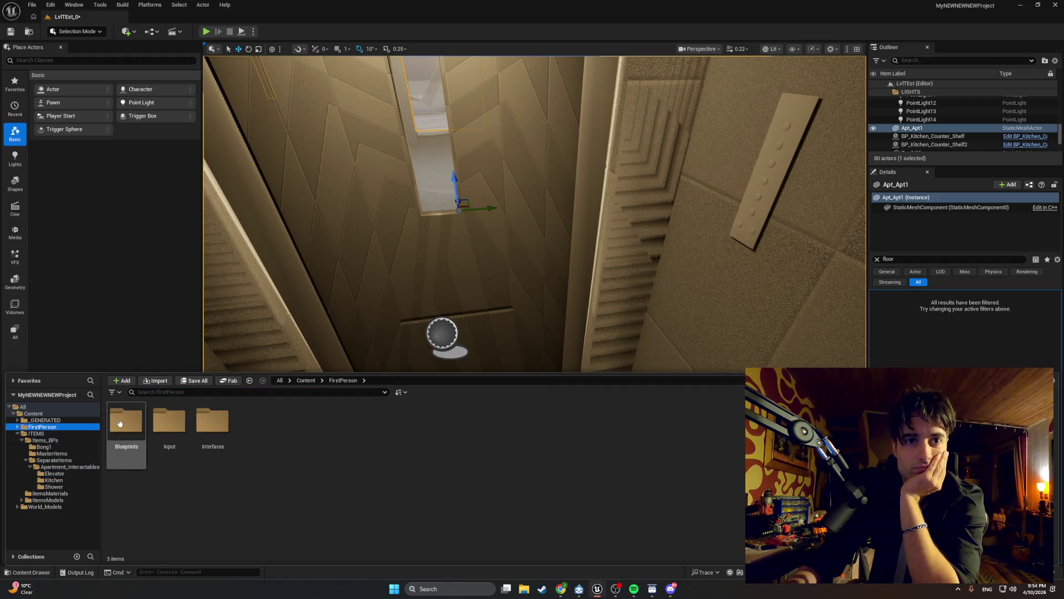
double_click(267, 436)
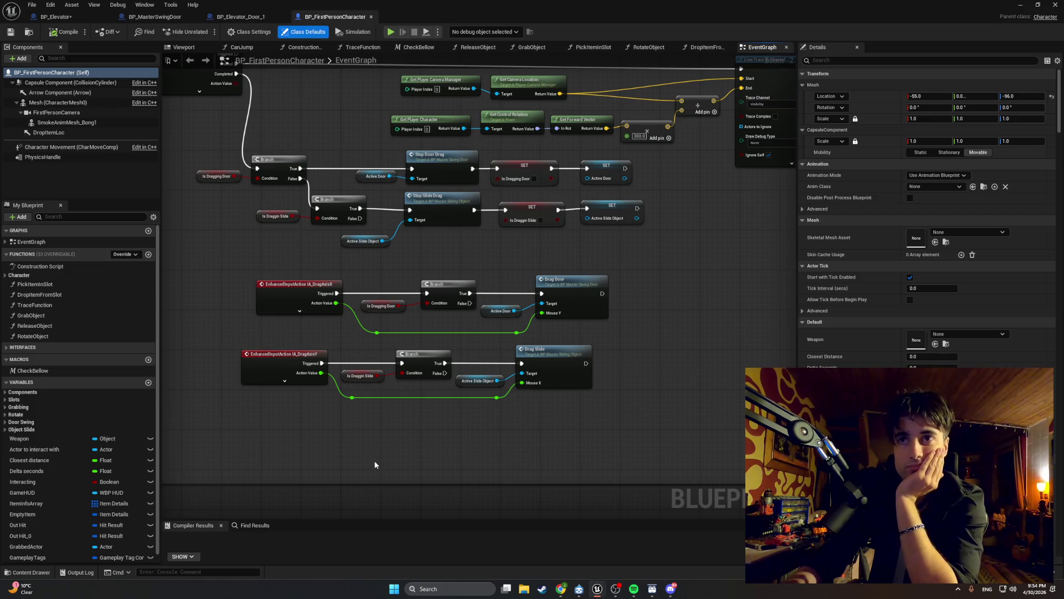
Step: Pan and zoom around BP_FirstPersonCharacter's EventGraph to review its door-drag and slide-drag logic
drag(547, 432, 490, 438)
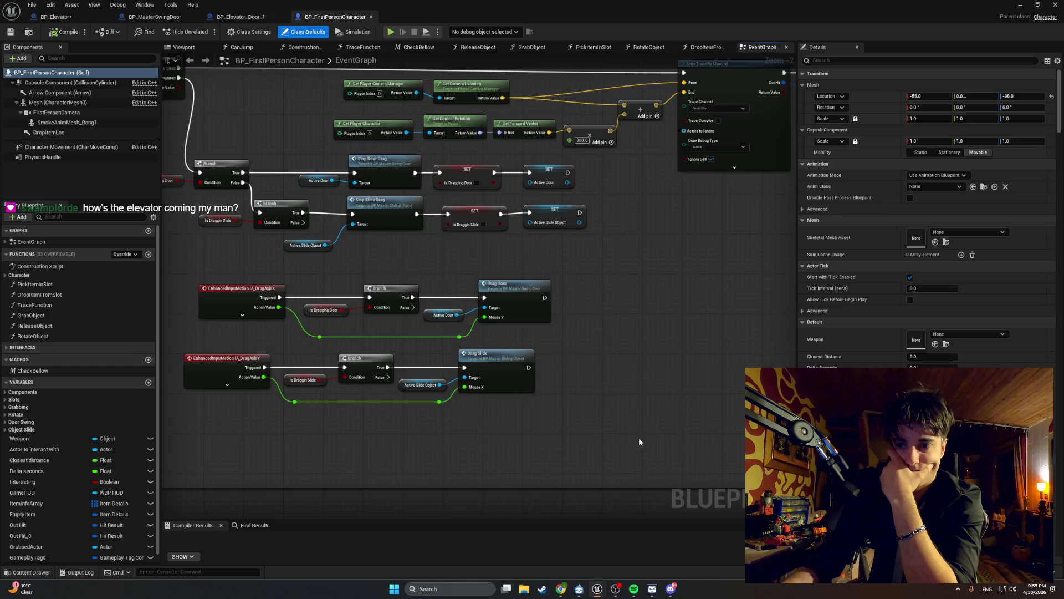
scroll(638, 438, down, 4)
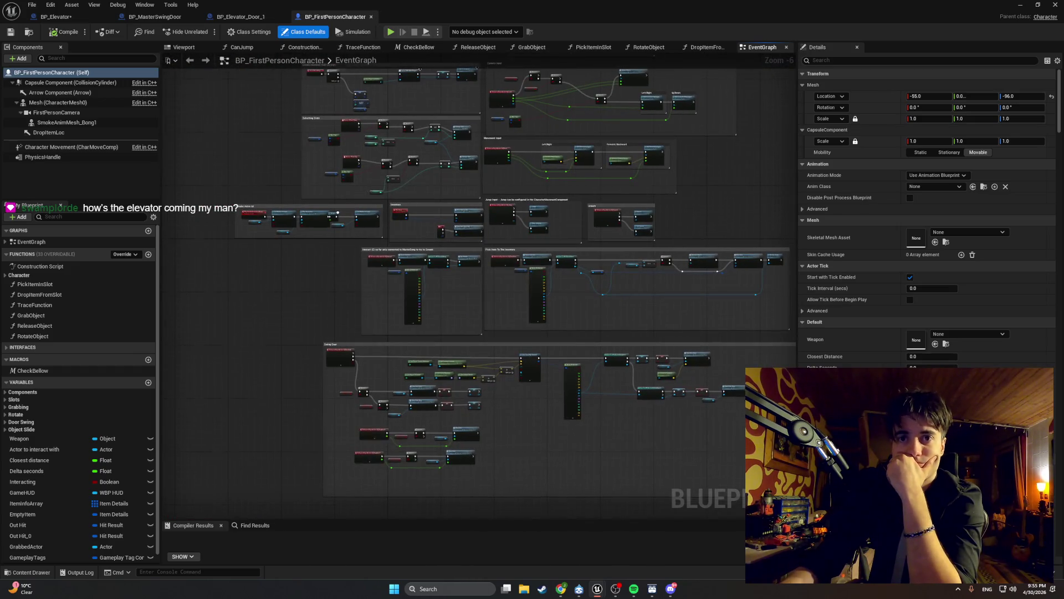
scroll(417, 434, up, 5)
scroll(423, 306, down, 2)
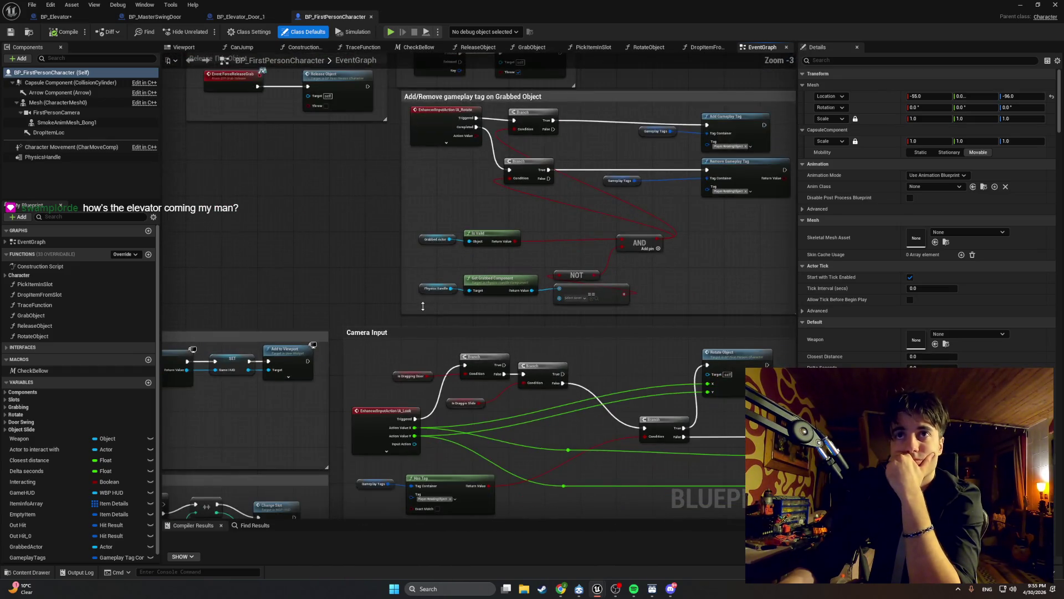
scroll(471, 339, down, 1)
scroll(472, 339, up, 3)
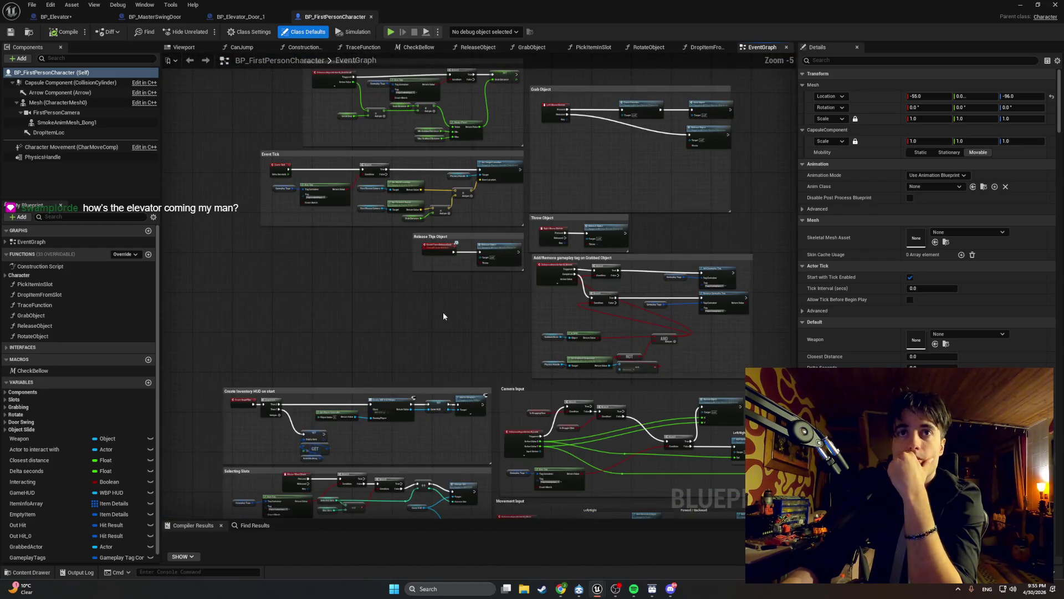
drag(370, 329, 387, 347)
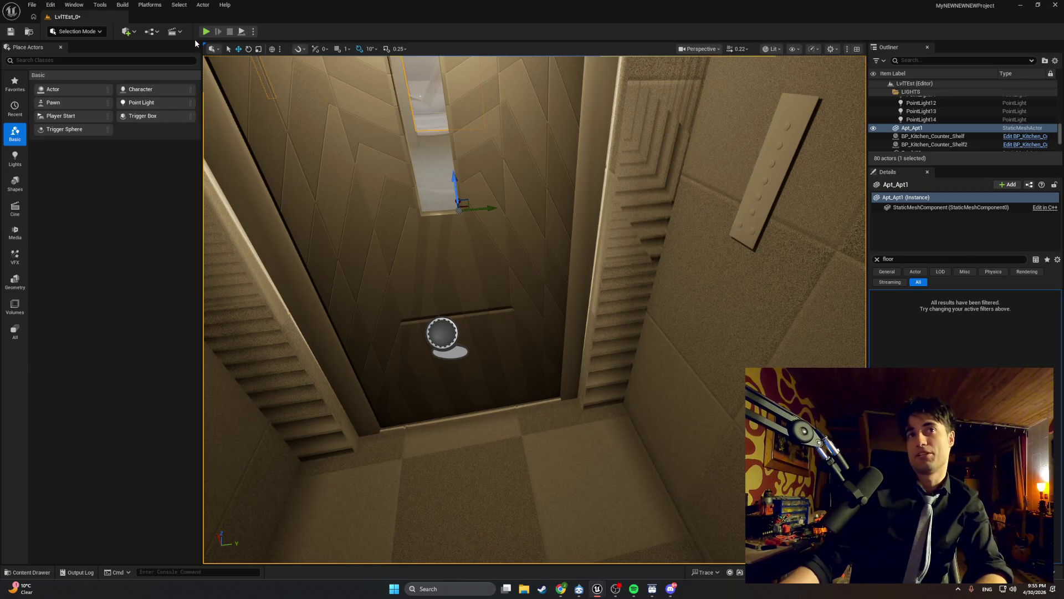
Step: Start another play session and walk down the stairs and hallway to the elevator door
click(203, 33)
key(w)
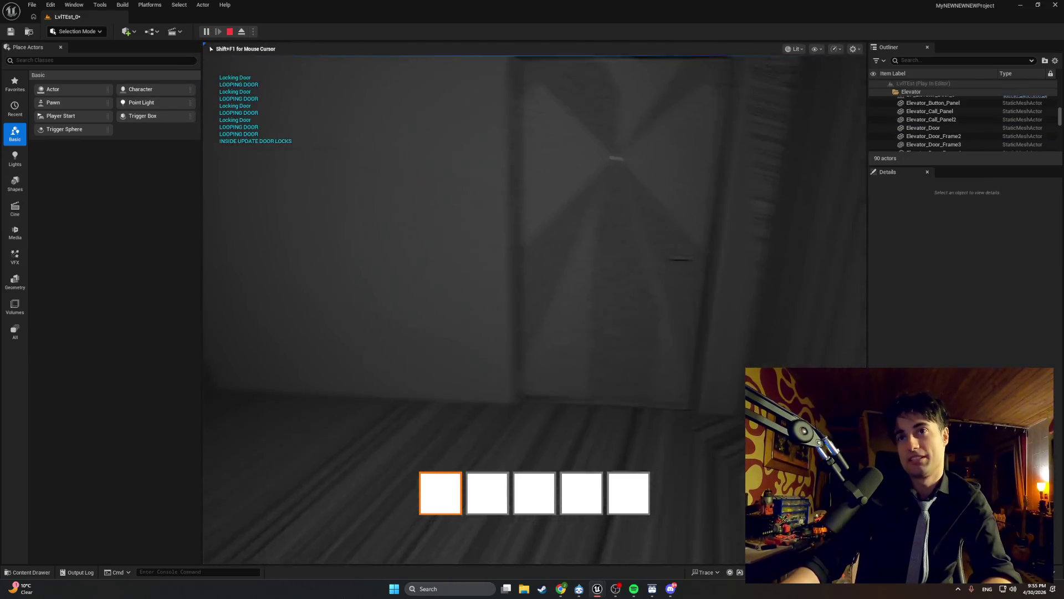
key(w)
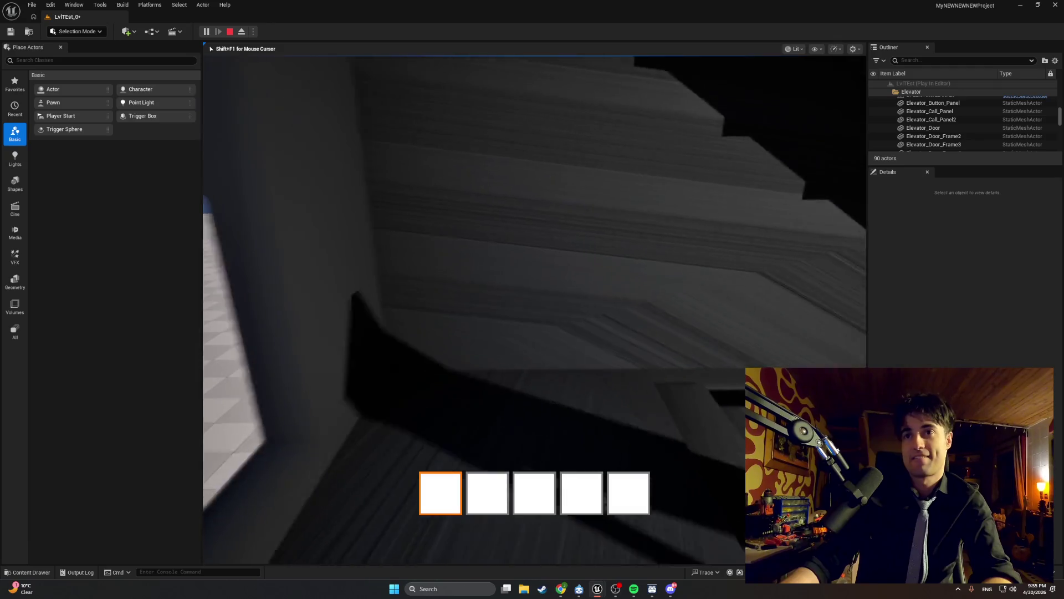
key(w)
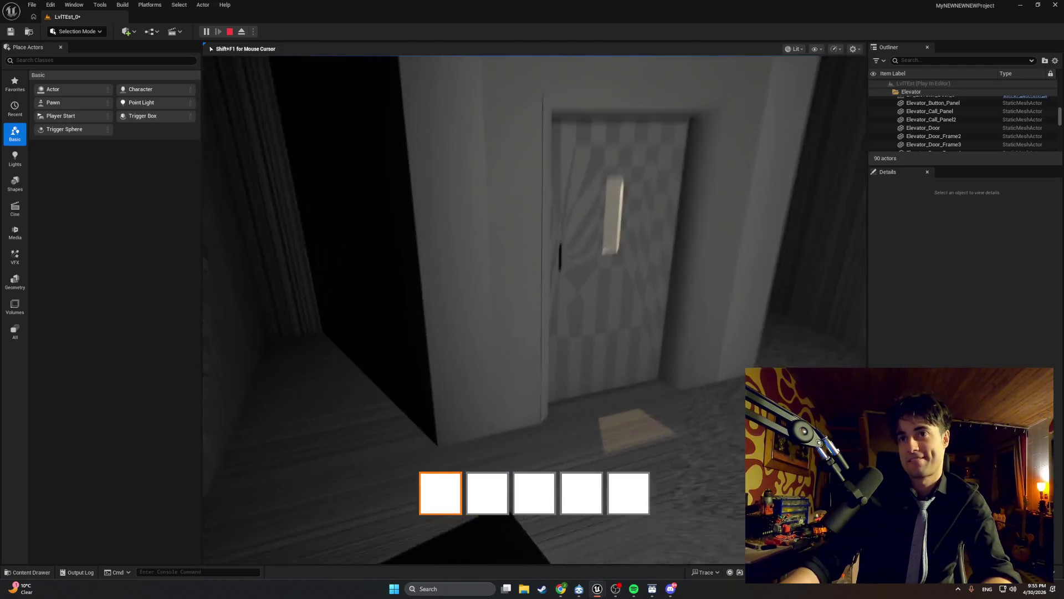
key(w)
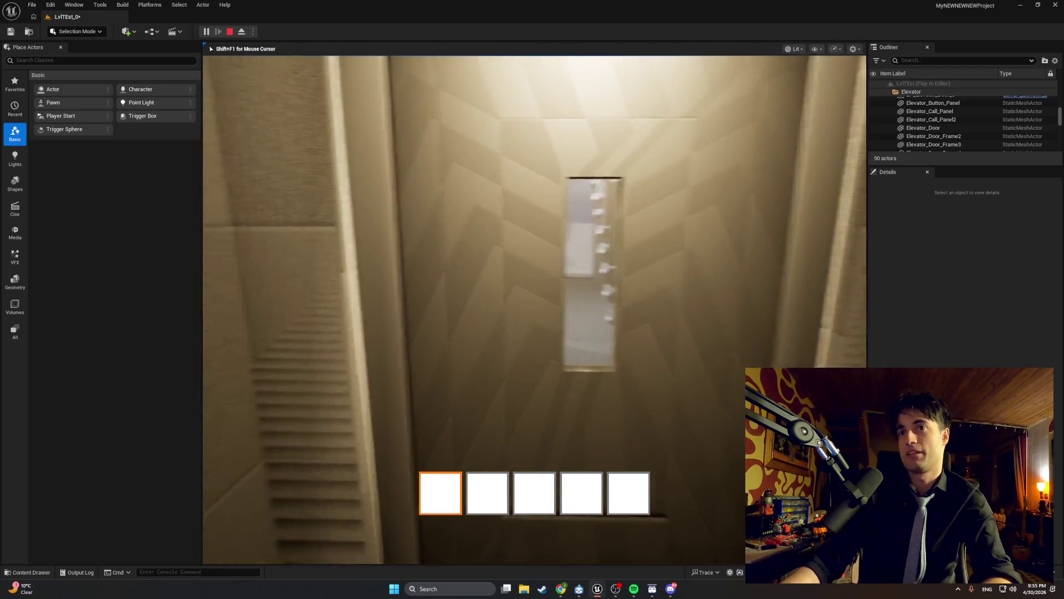
key(s)
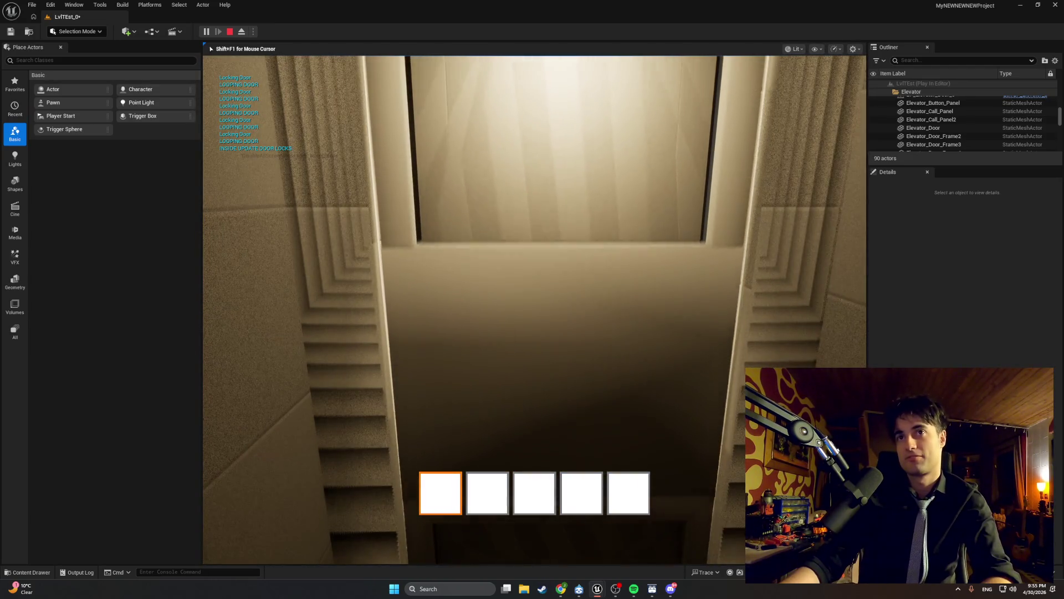
key(w)
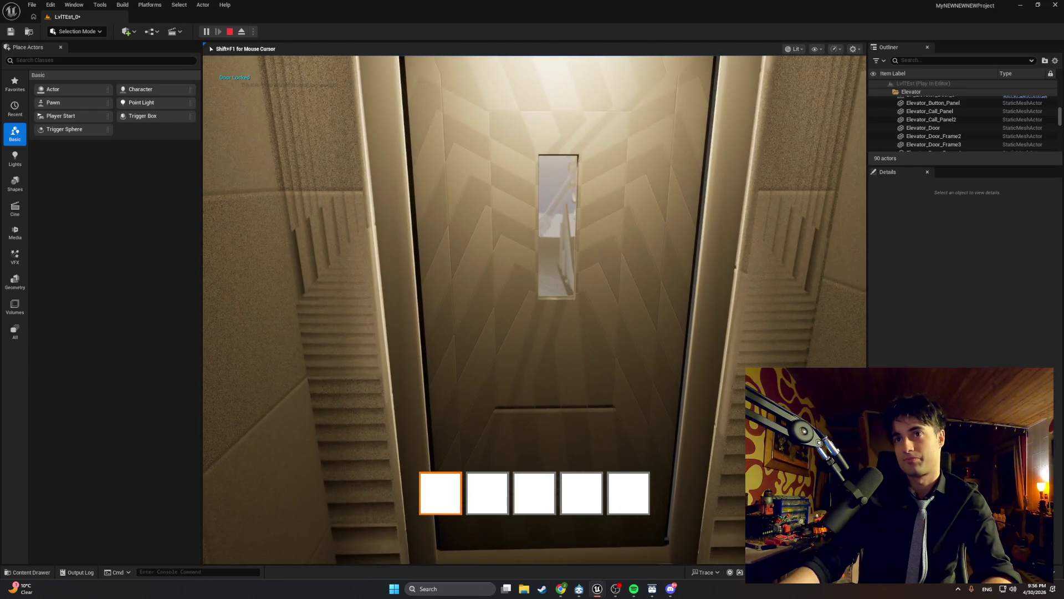
Step: Swing the elevator door open, walk through the doorway, and close it behind you
key(e)
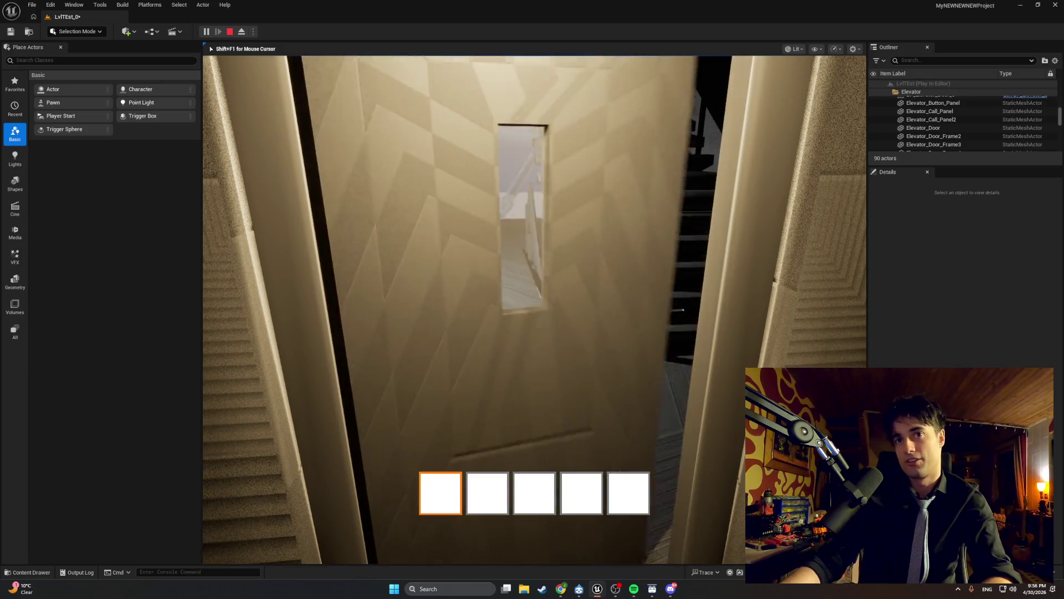
key(e)
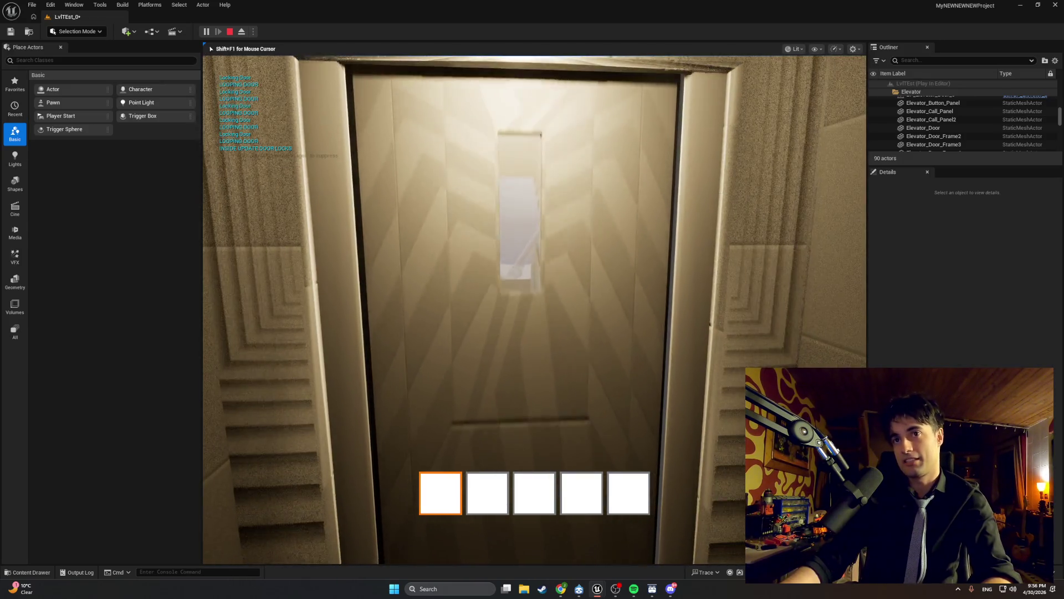
key(w)
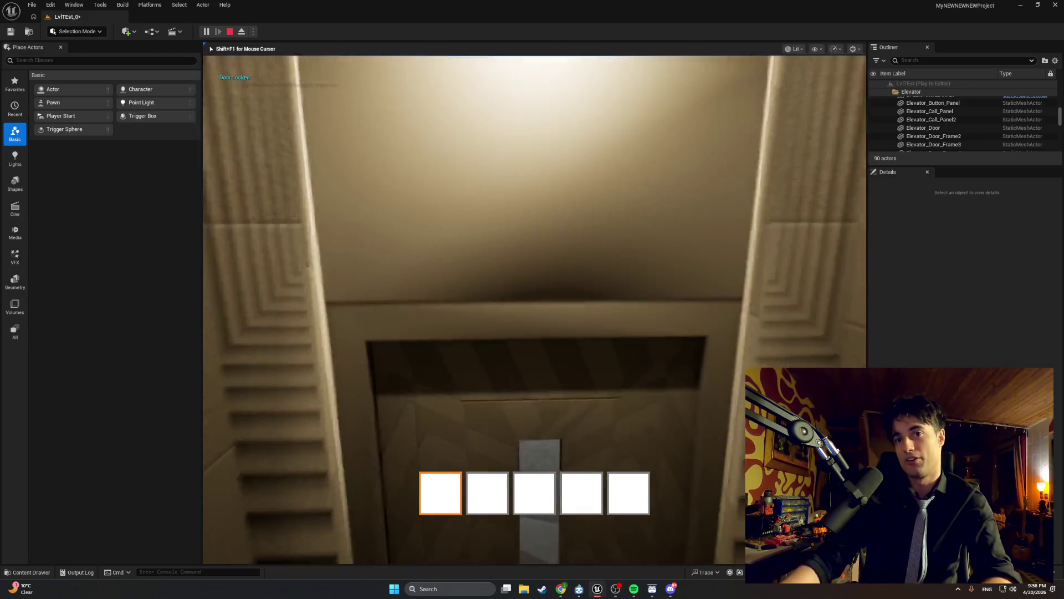
key(w)
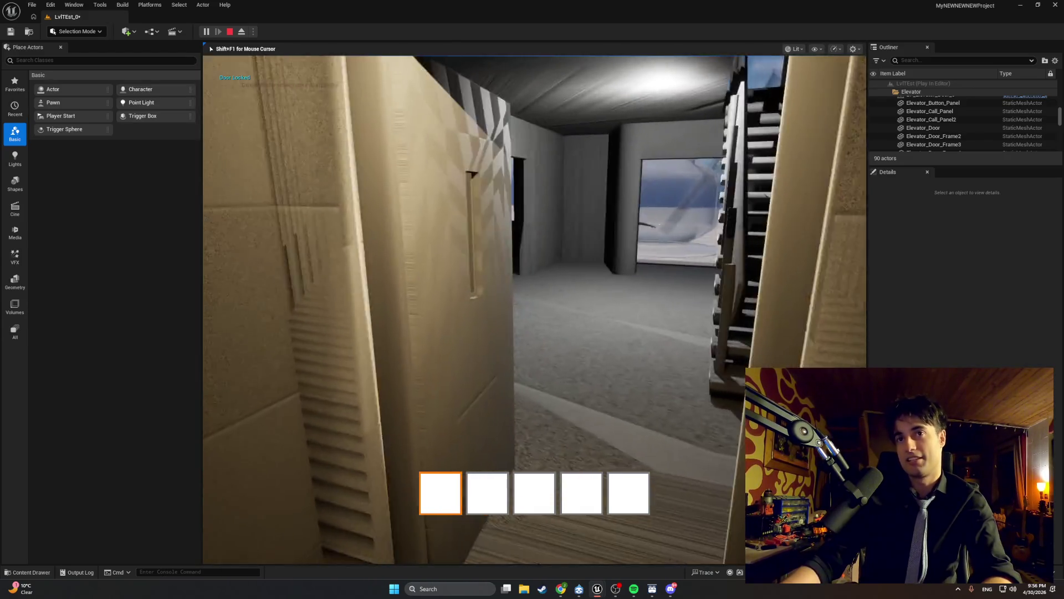
key(e)
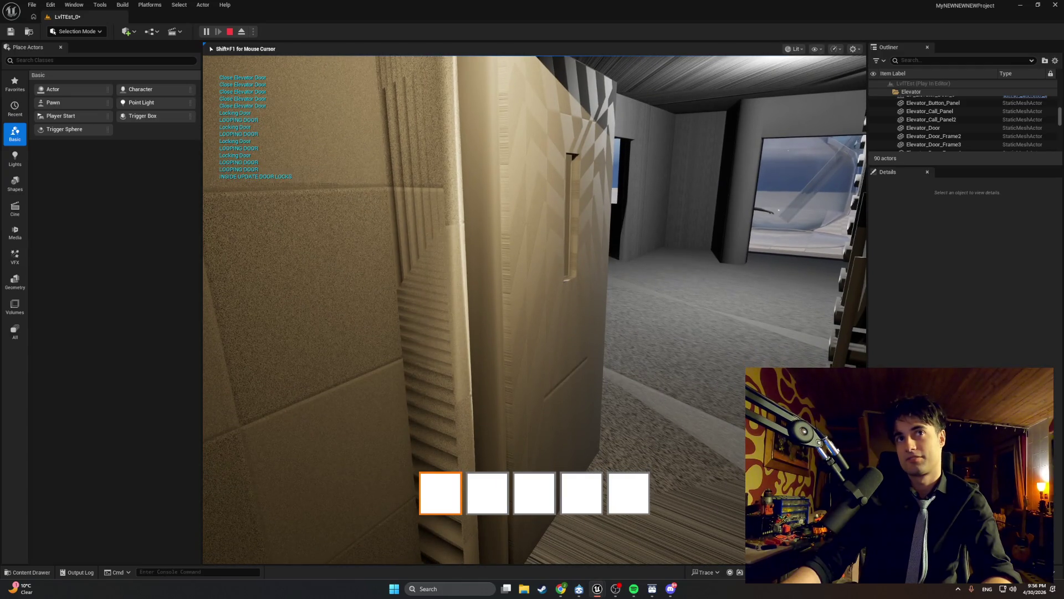
Step: Repeatedly try interacting with the elevator door to test locking, then stop play
key(w)
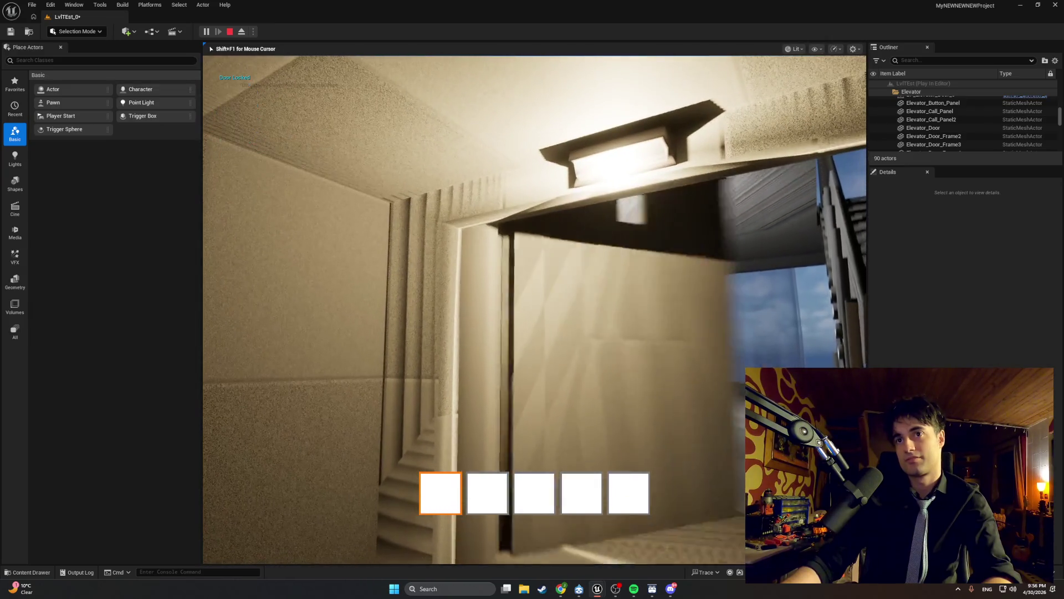
key(e)
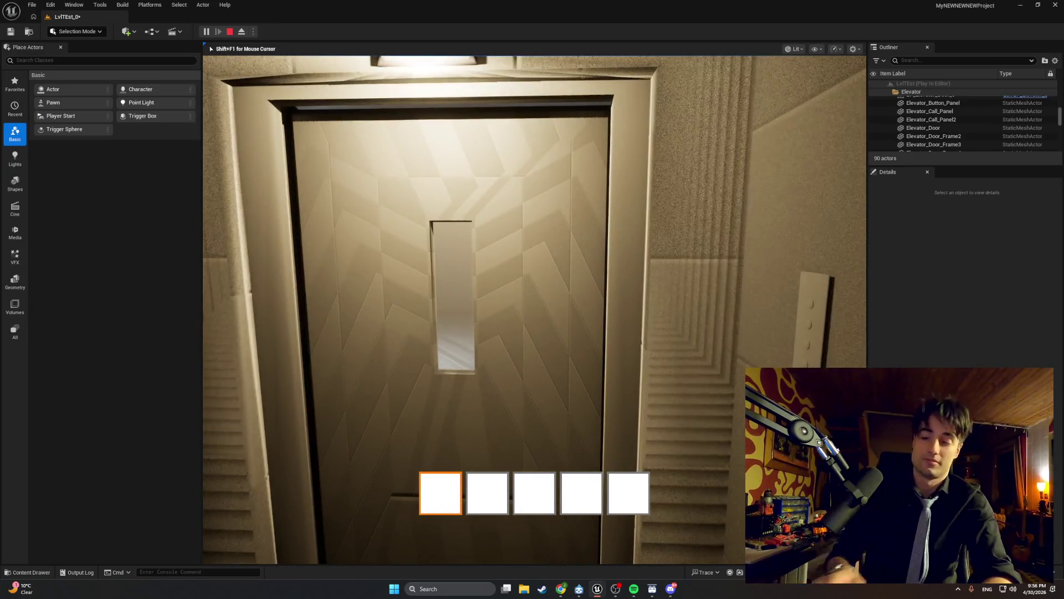
key(e)
key(w)
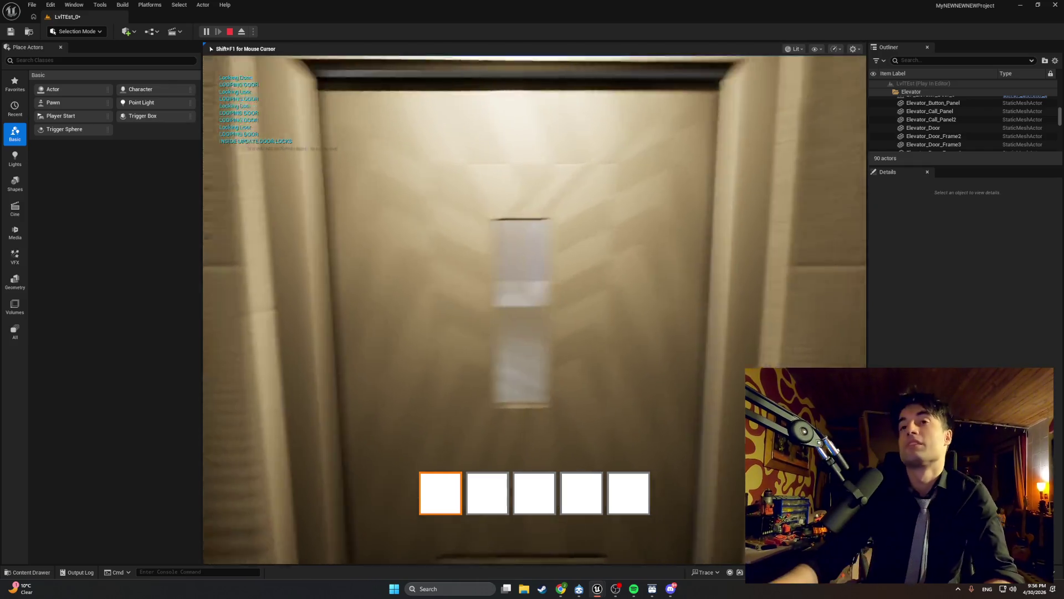
key(e)
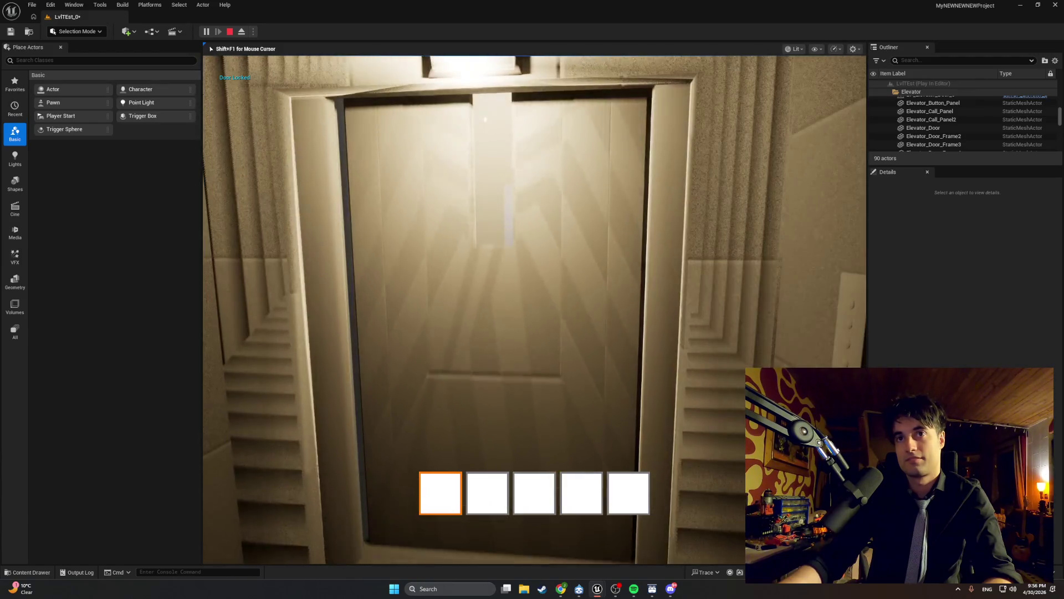
key(e)
key(e)
key(e)
key(w)
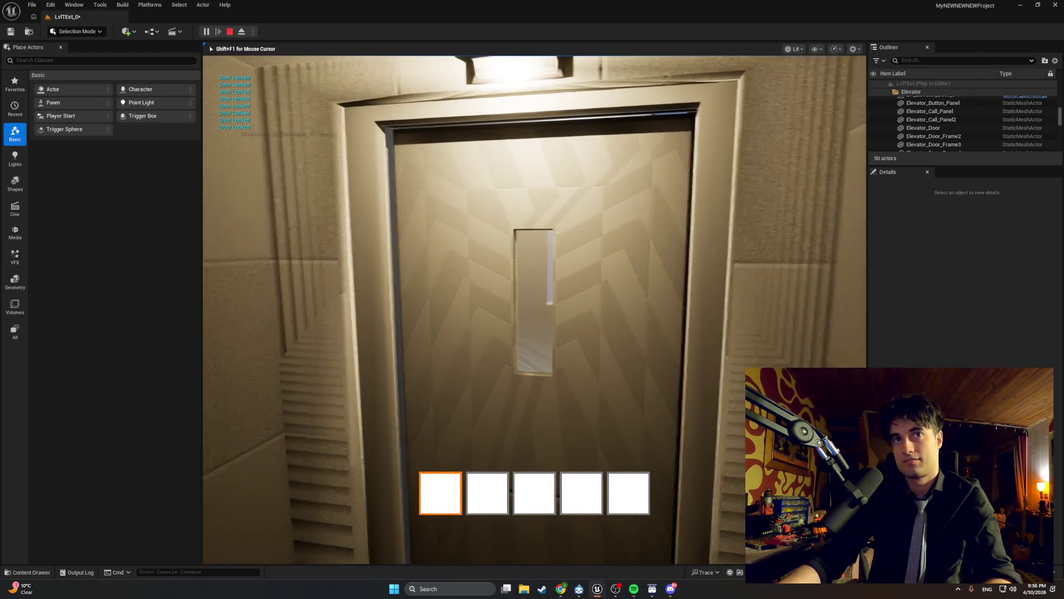
key(Escape)
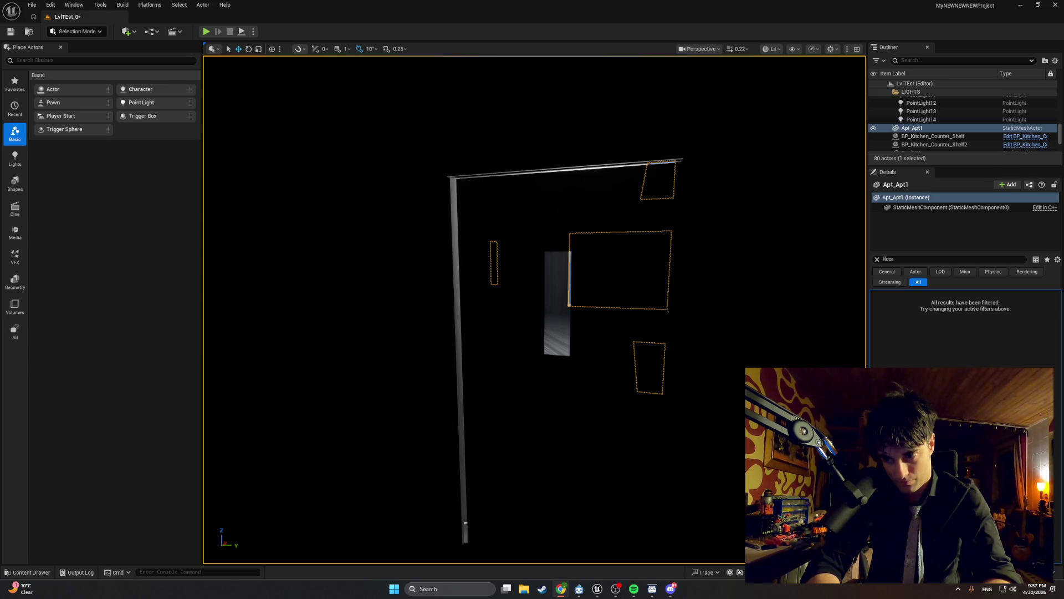
click(206, 31)
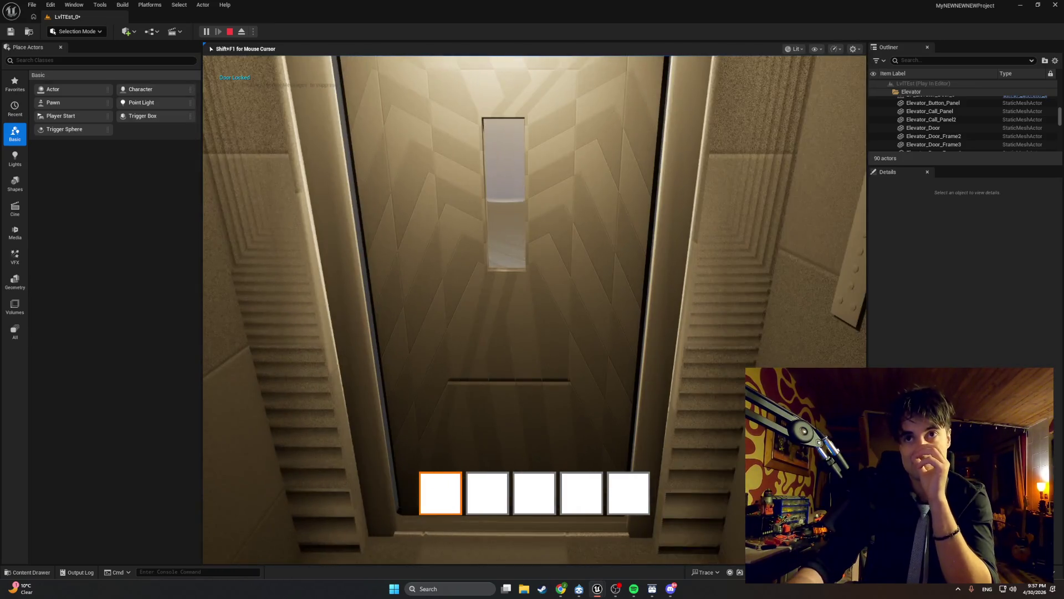
key(Escape)
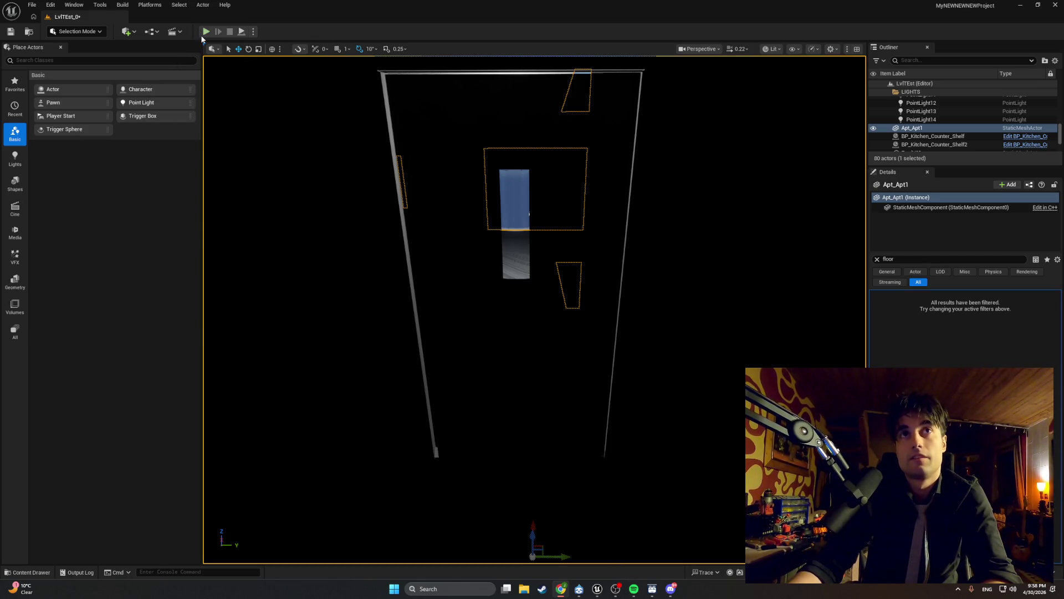
click(205, 31)
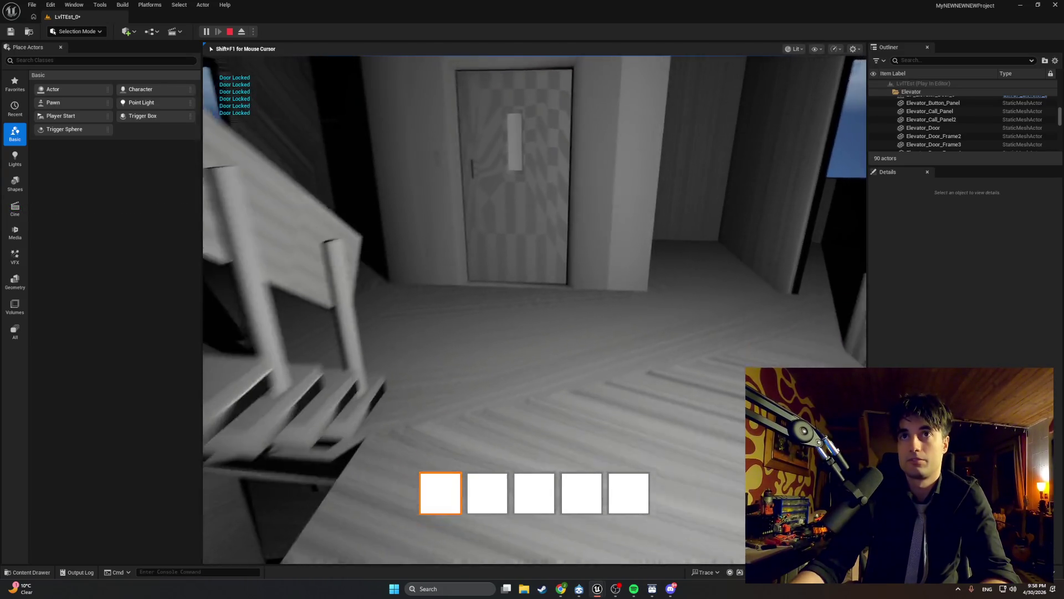
key(Escape)
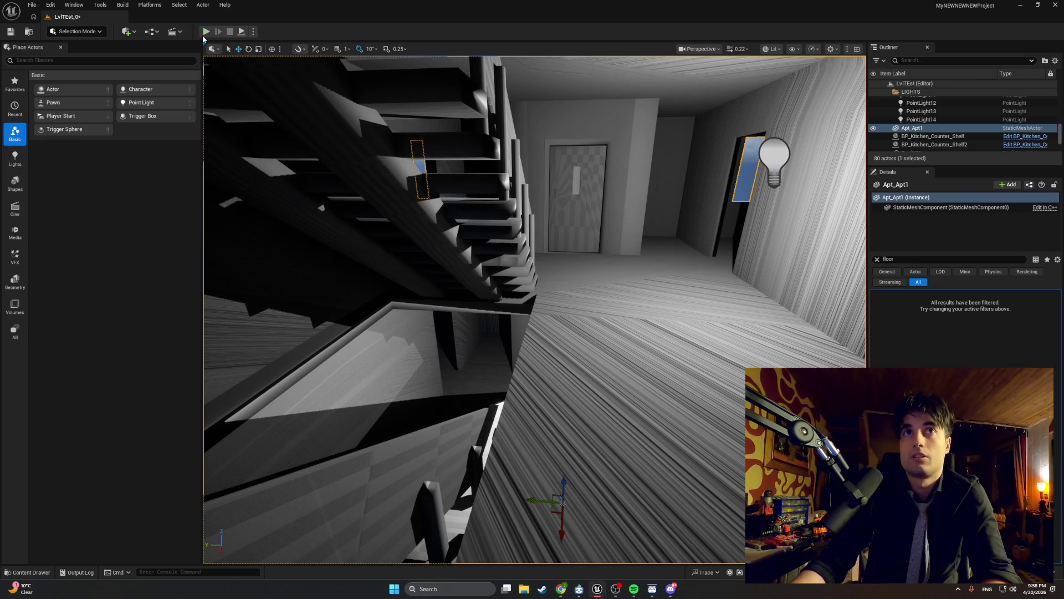
click(206, 31)
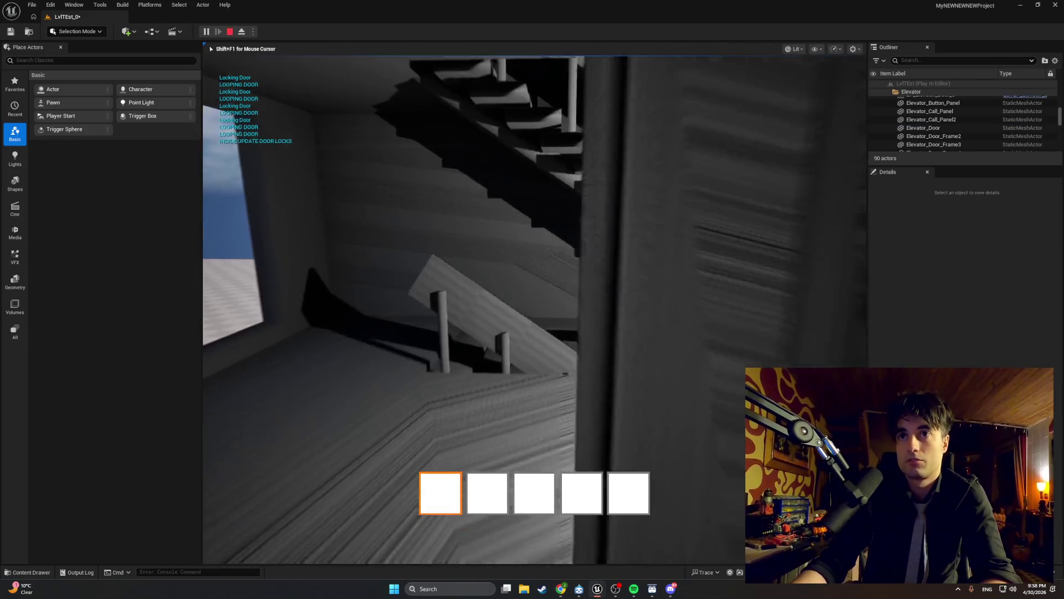
key(w)
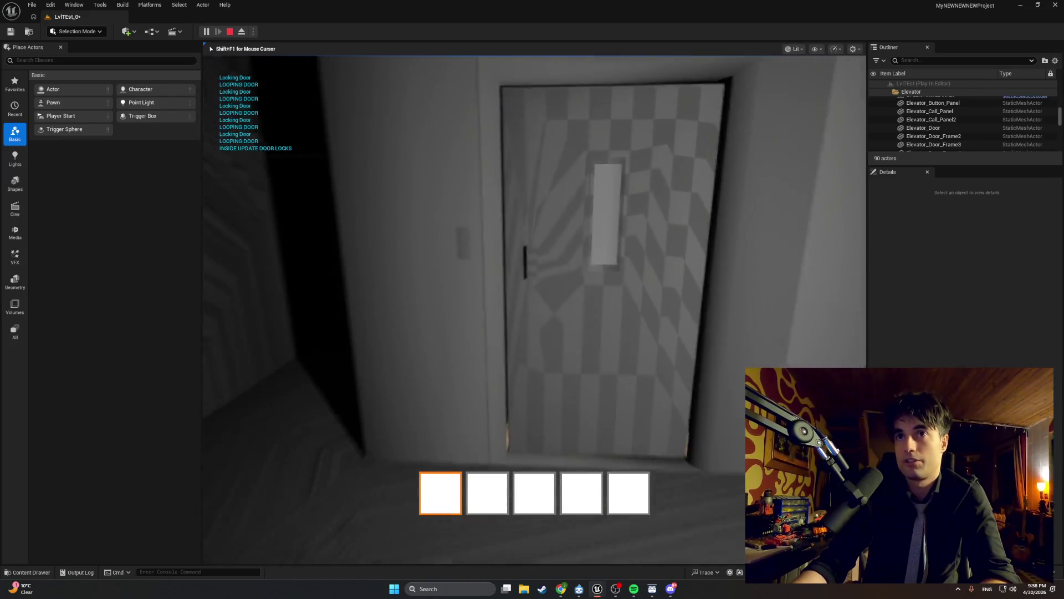
key(w)
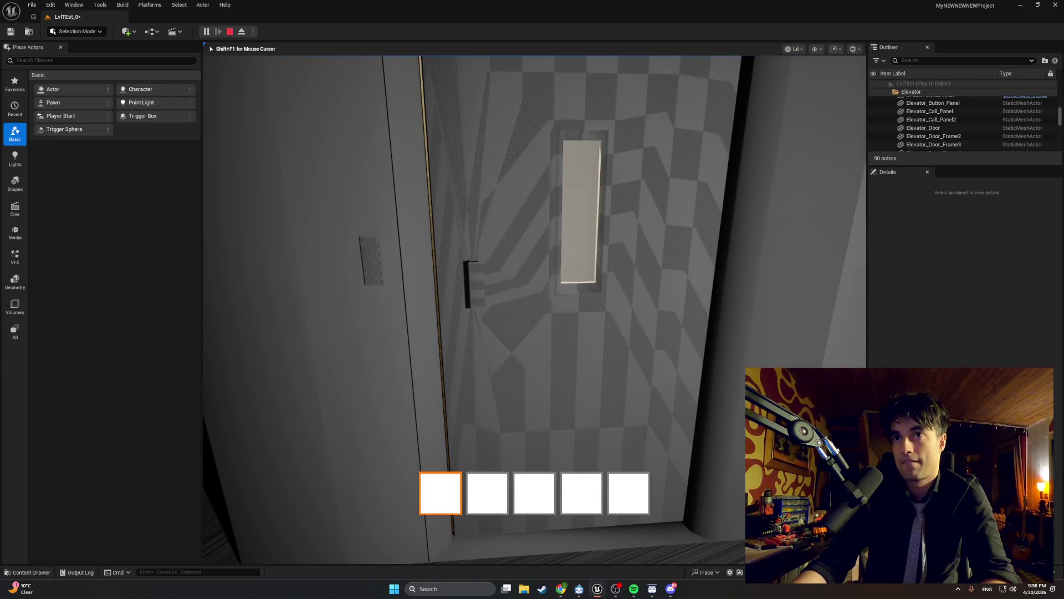
key(w)
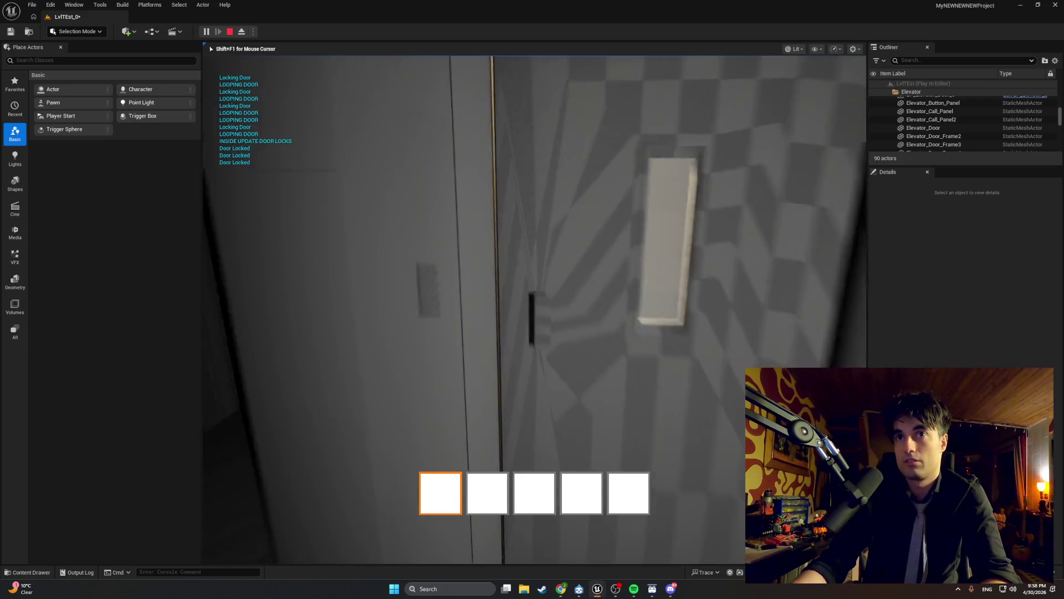
key(s)
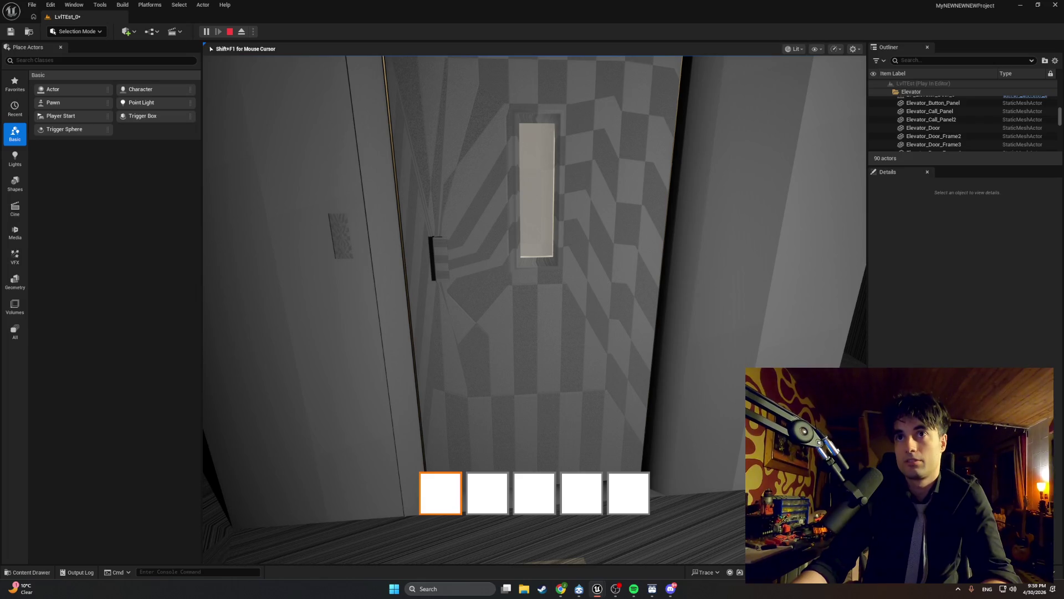
key(w)
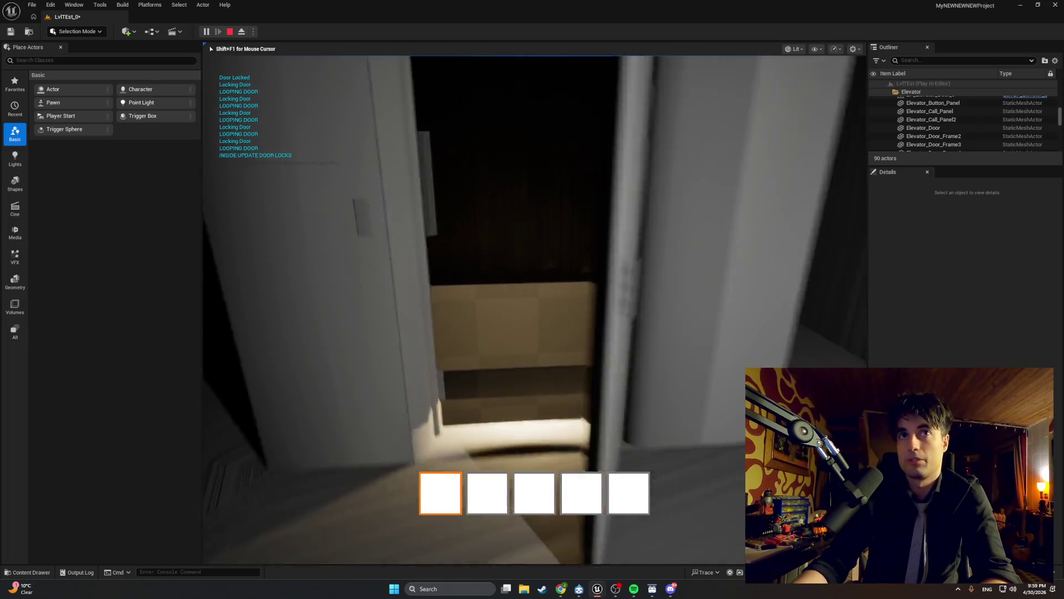
key(Escape)
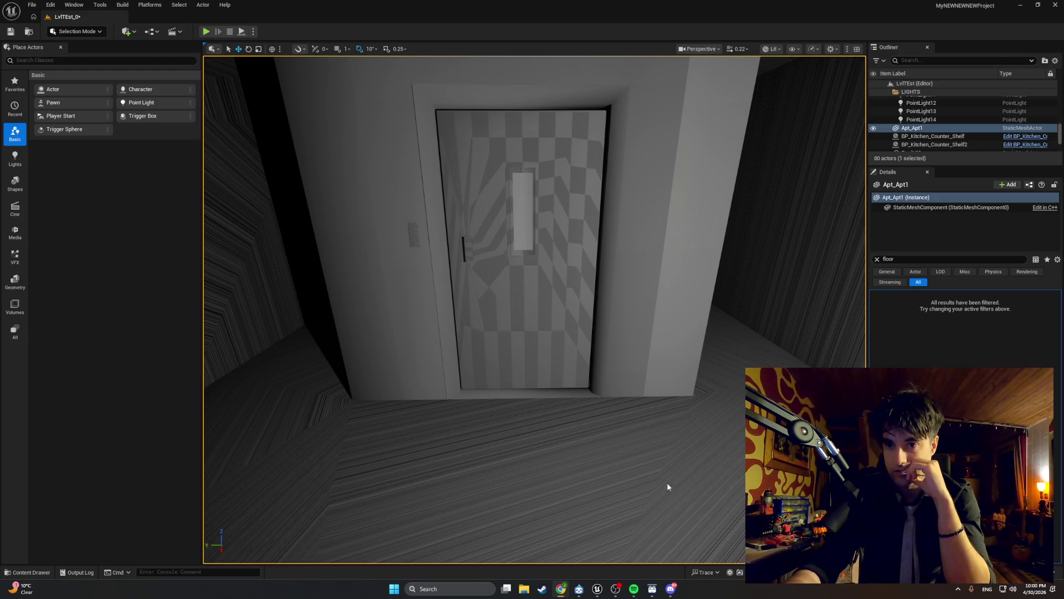
Step: Bring the BP_FirstPersonCharacter EventGraph window forward and zoom out on its nodes
mouse_move(592, 592)
click(642, 546)
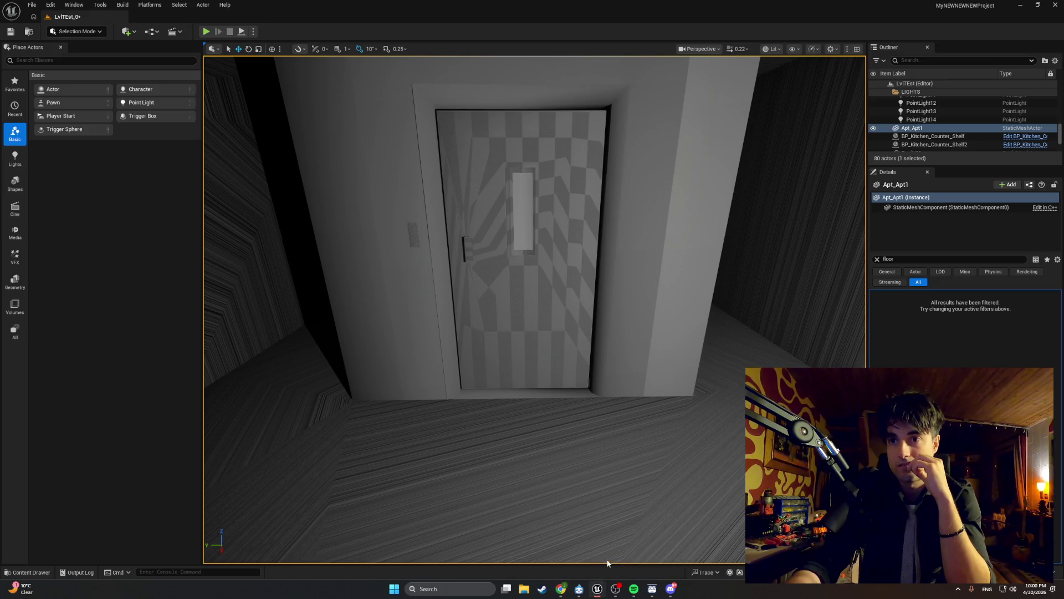
scroll(504, 398, down, 3)
scroll(469, 381, down, 2)
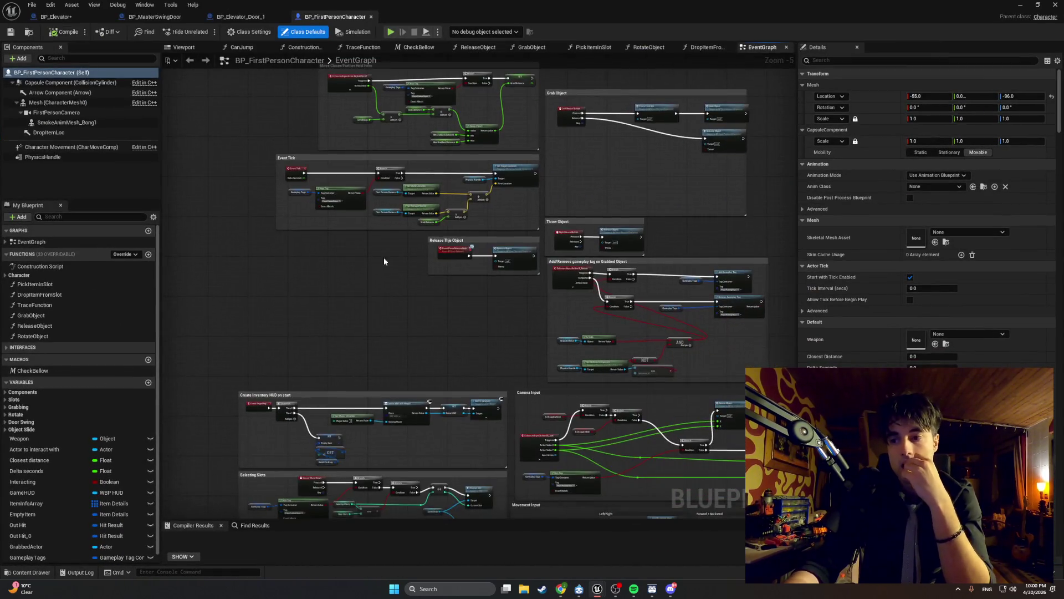
Step: Pan the character graph, then switch to the BP_Elevator_Door_1 and BP_MasterSwingDoor tabs
mouse_move(439, 267)
mouse_down()
mouse_move(395, 154)
mouse_move(383, 69)
mouse_up()
click(231, 16)
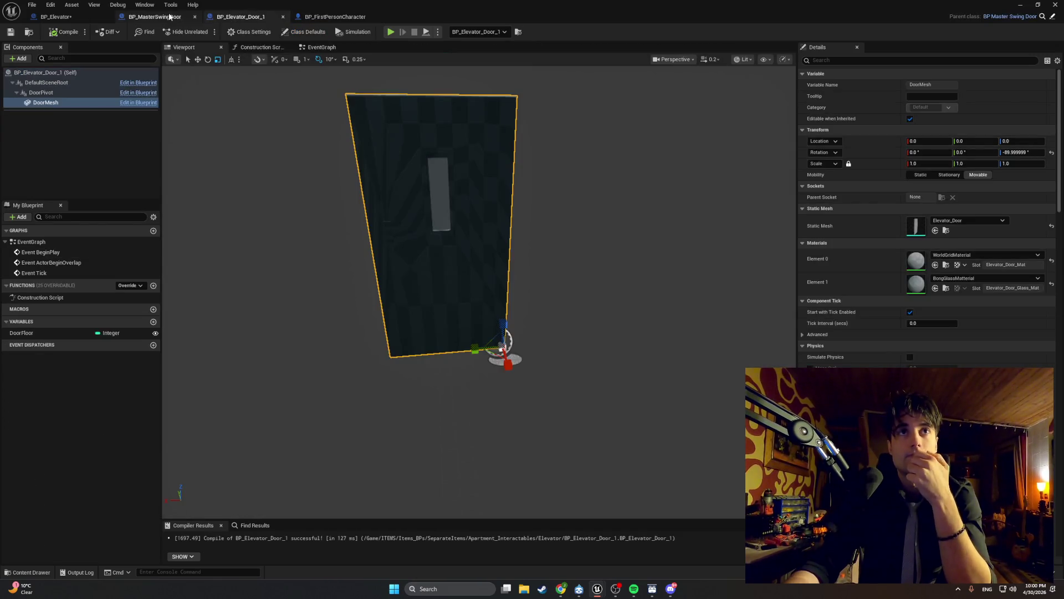
click(156, 17)
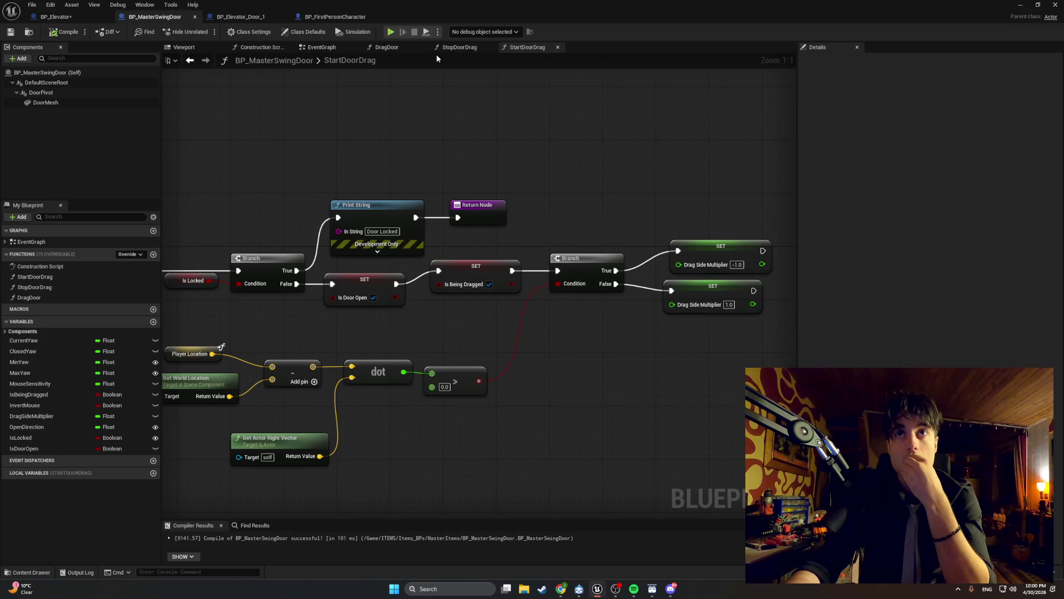
Step: Frame BP_MasterSwingDoor's StopDoorDrag graph and snip a screenshot of its nodes
click(459, 48)
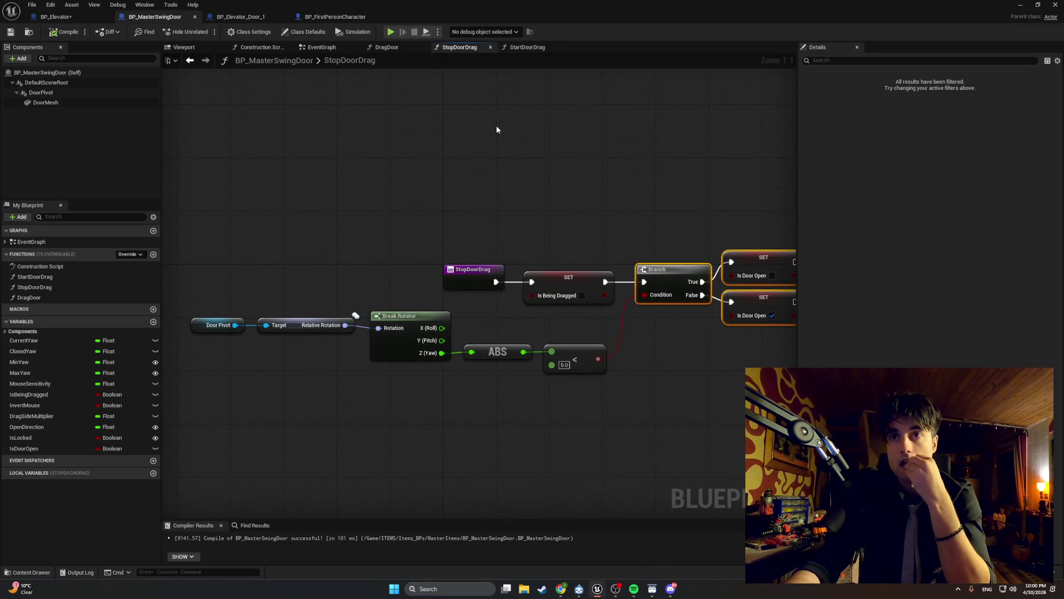
drag(496, 125, 441, 126)
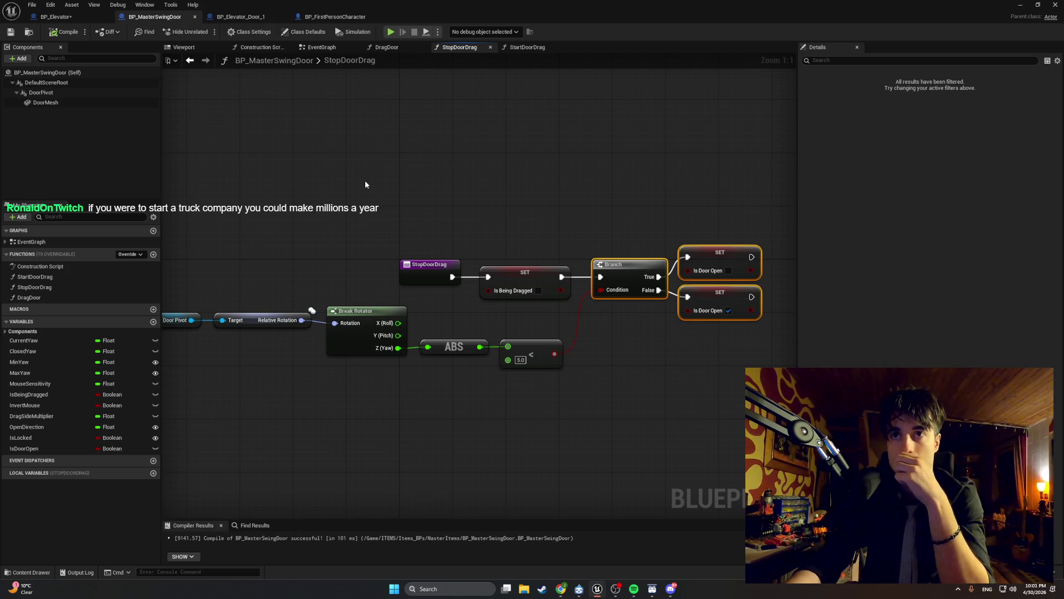
drag(364, 184, 381, 187)
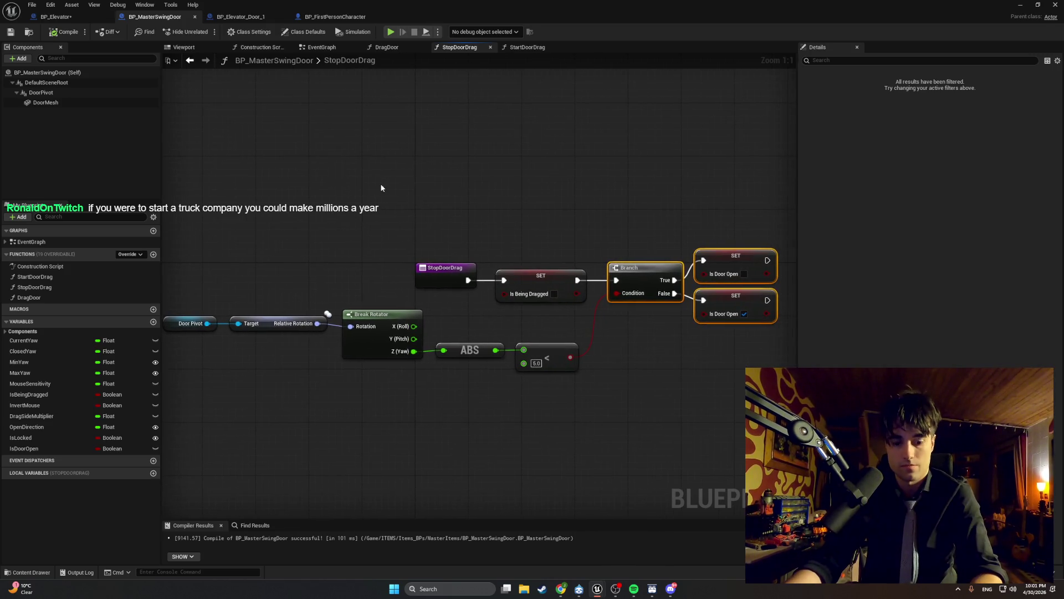
key(super+shift+s)
drag(779, 233, 173, 381)
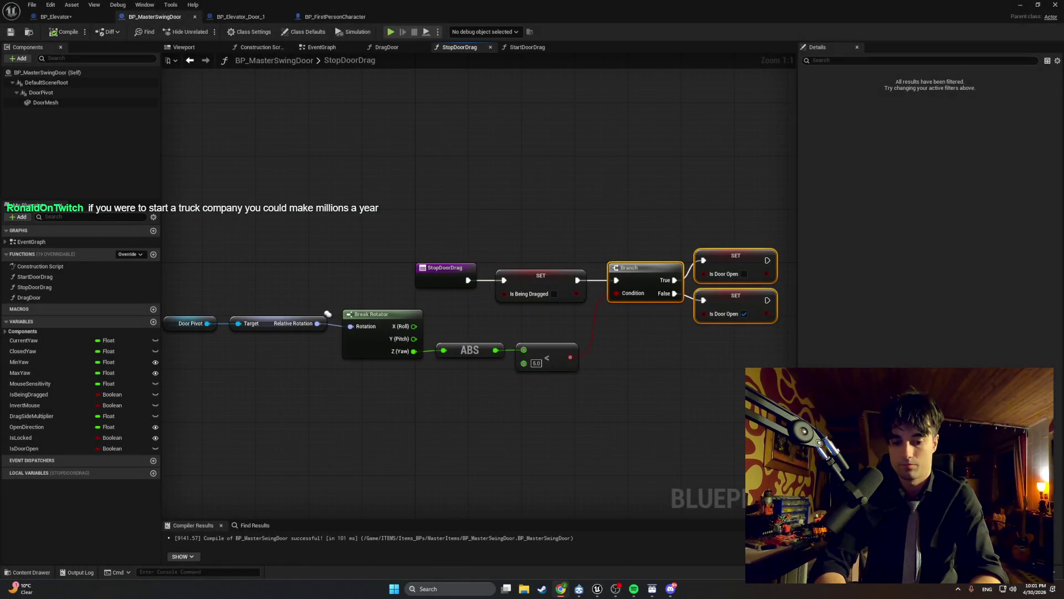
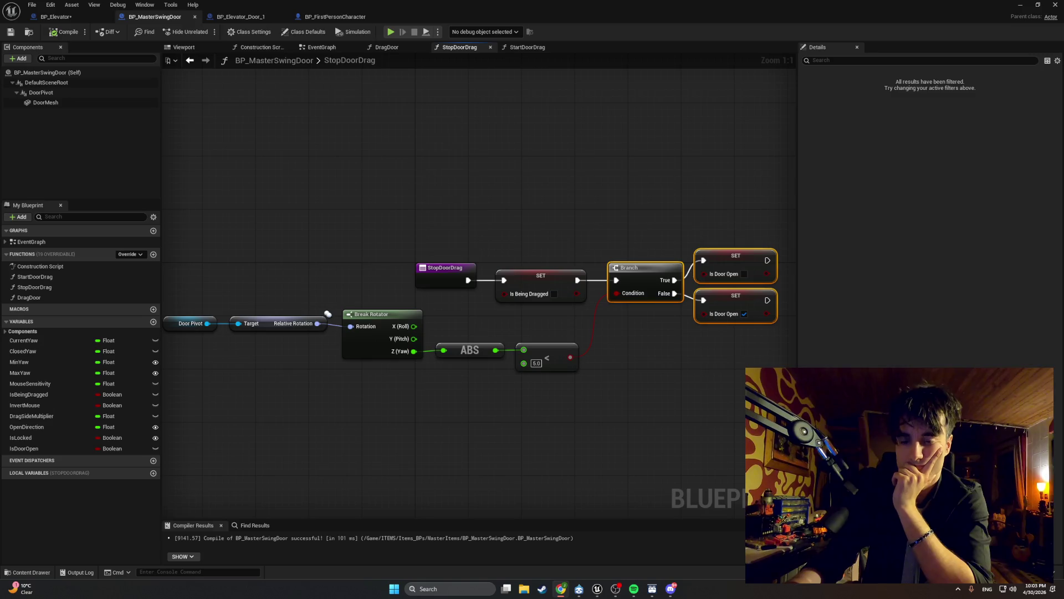
Step: Try adding a ClosedYaw variable, abandon the duplicate name, and delete the leftover NewVar variable
click(154, 323)
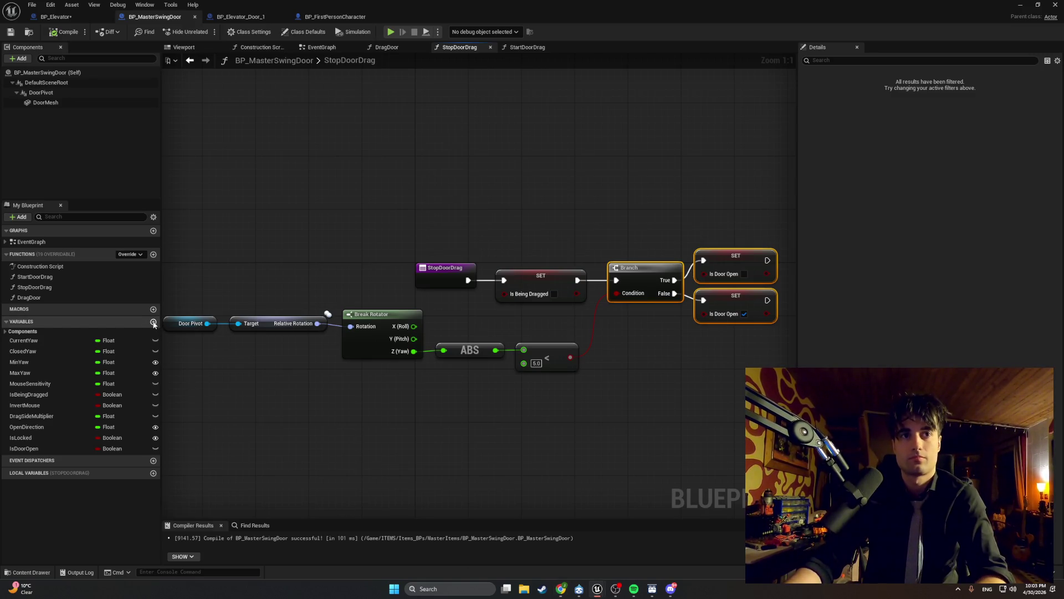
click(153, 323)
text(Ckis)
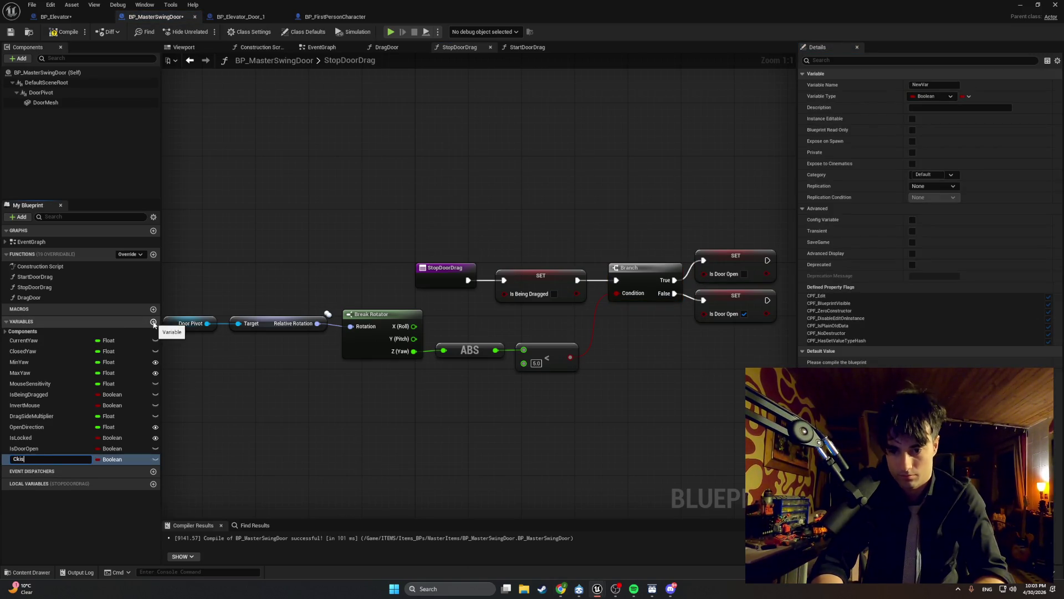
text(edYaw)
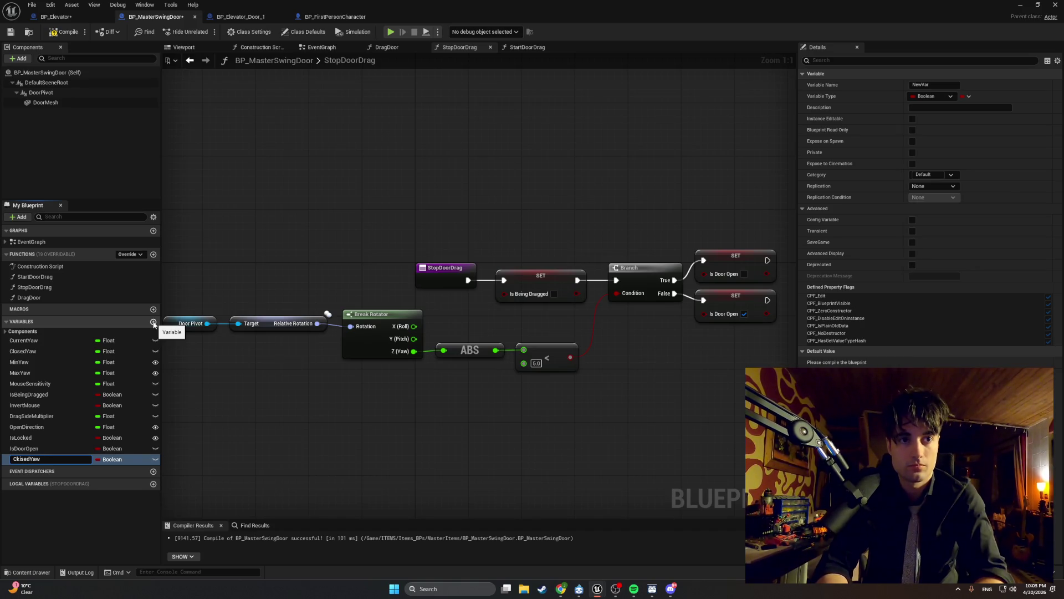
key(BackSpace)
key(BackSpace)
key(BackSpace)
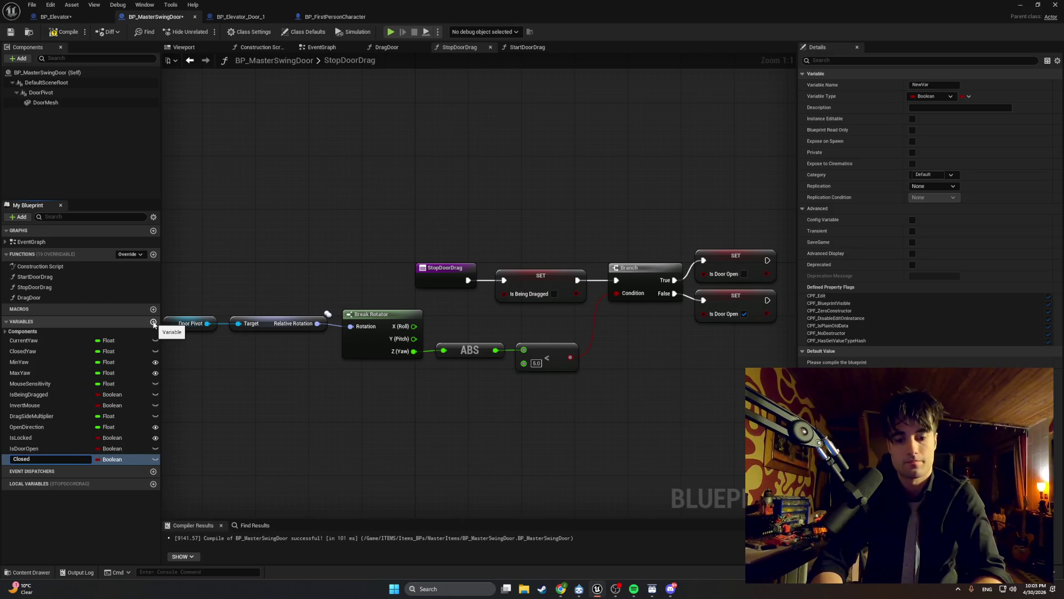
text(Yaw)
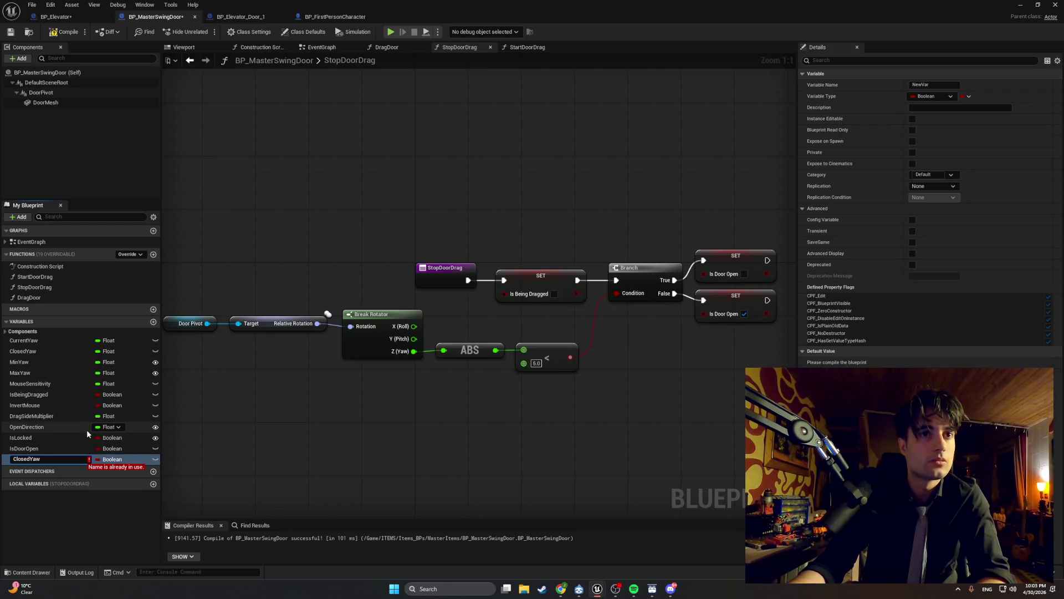
click(36, 500)
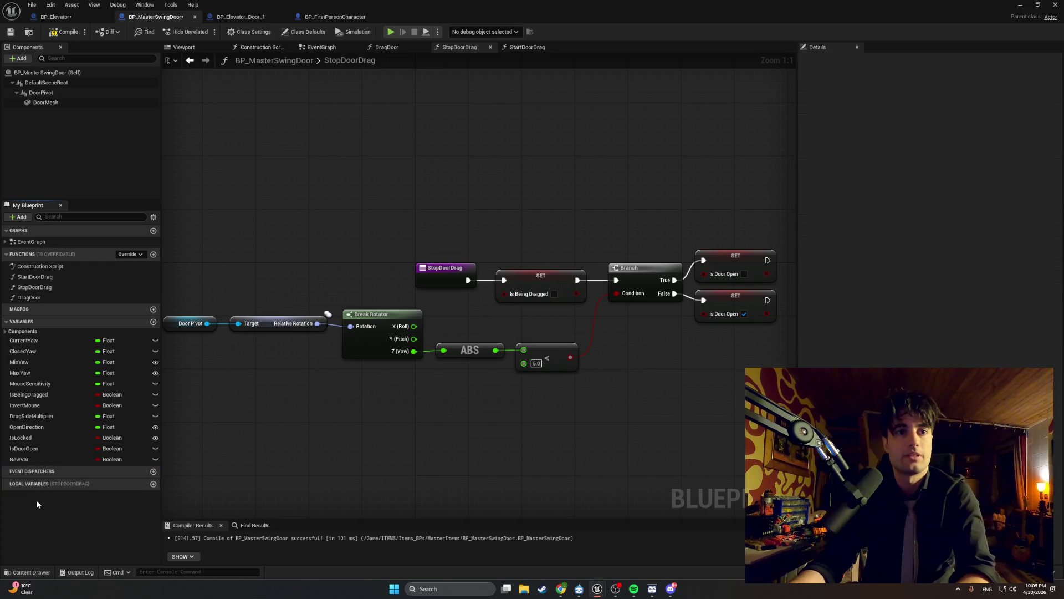
click(29, 460)
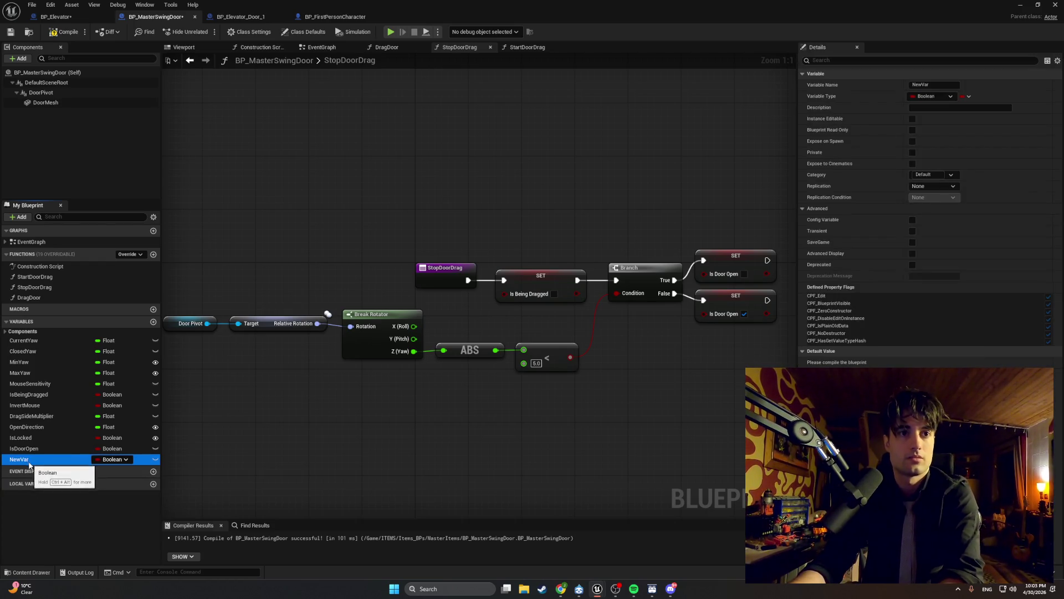
key(Delete)
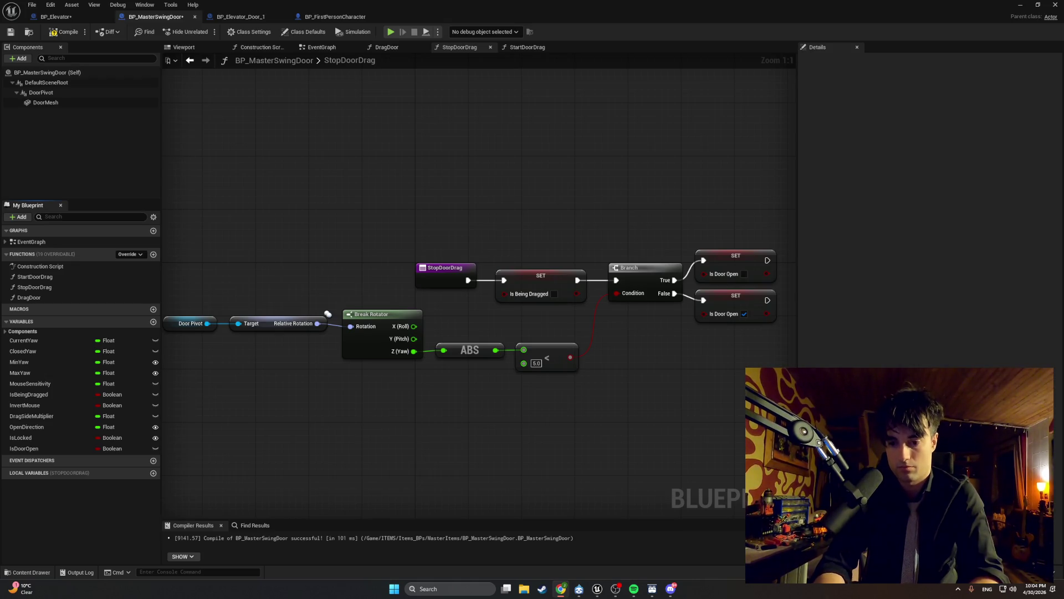
Step: Capture screenshots of two regions of the StopDoorDrag graph
click(463, 460)
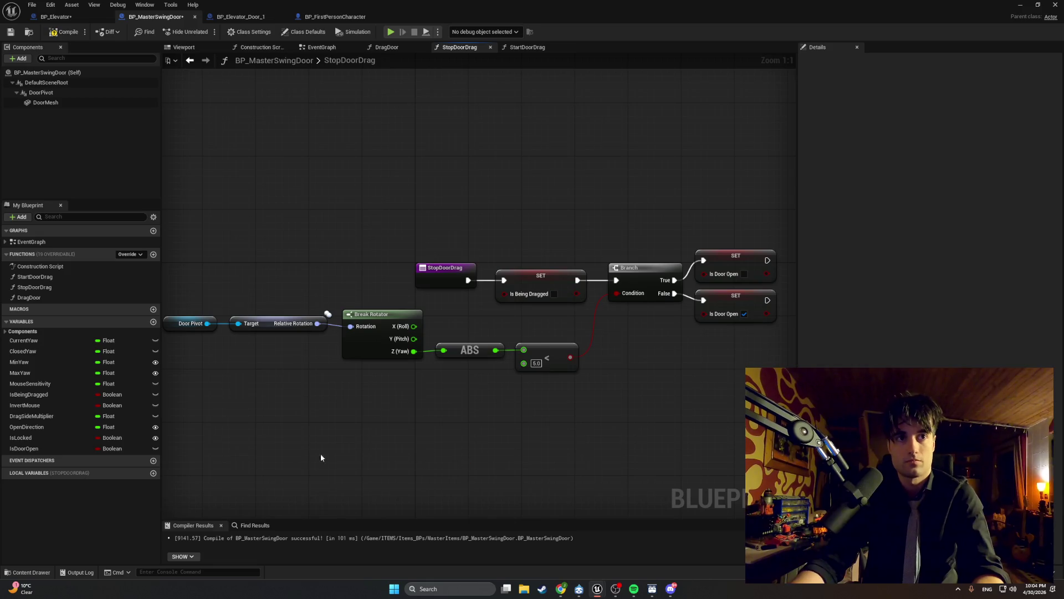
key(super+shift+s)
drag(790, 492, 123, 330)
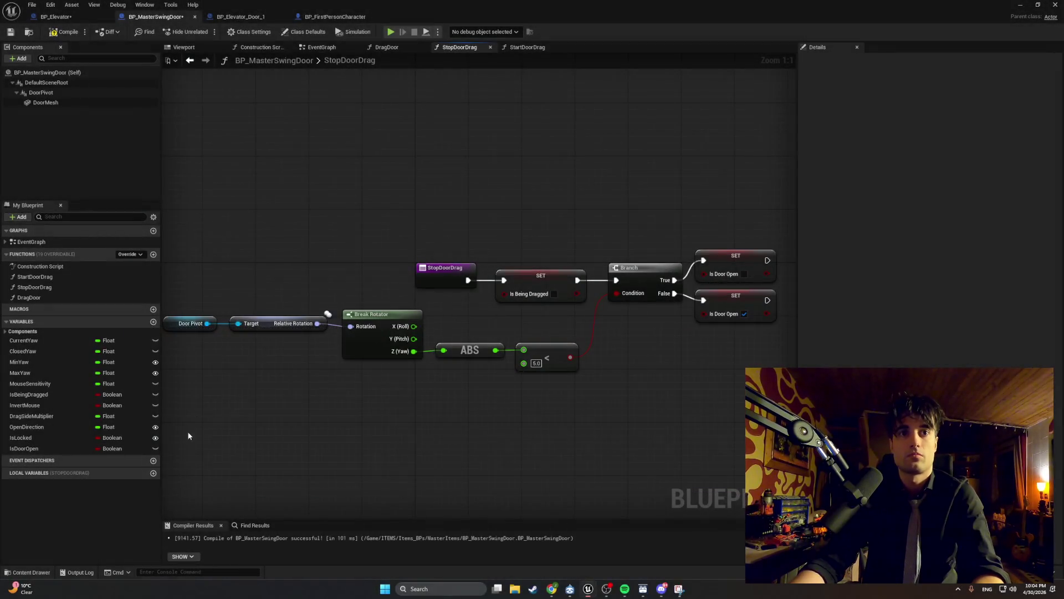
key(super+shift+s)
drag(170, 465, 1, 325)
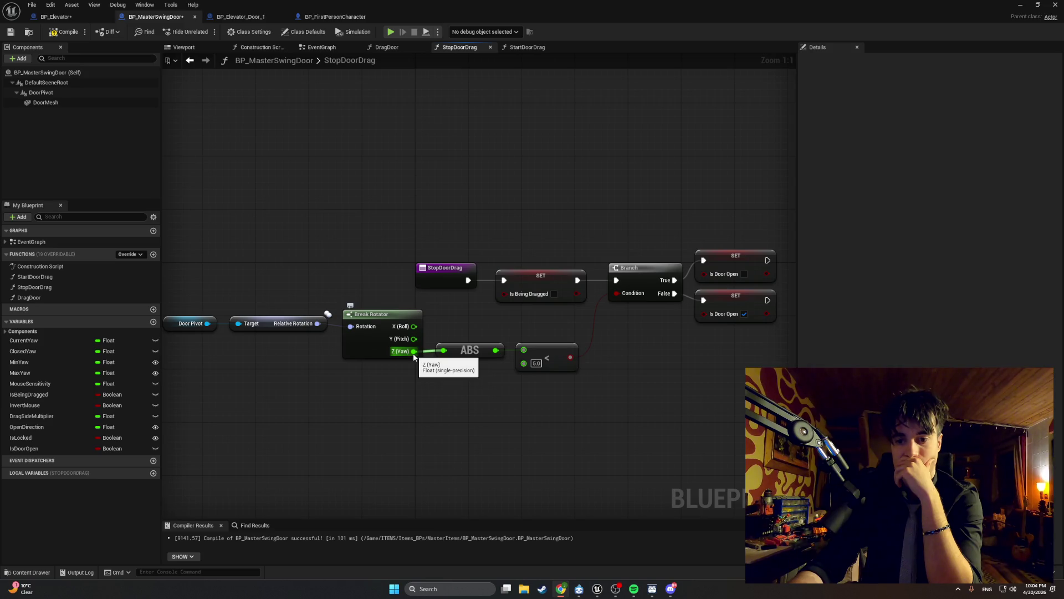
Step: Remove a mistaken Set ClosedYaw node and shift the ABS and < nodes right
mouse_move(414, 356)
mouse_down()
mouse_move(446, 415)
mouse_move(435, 407)
mouse_up()
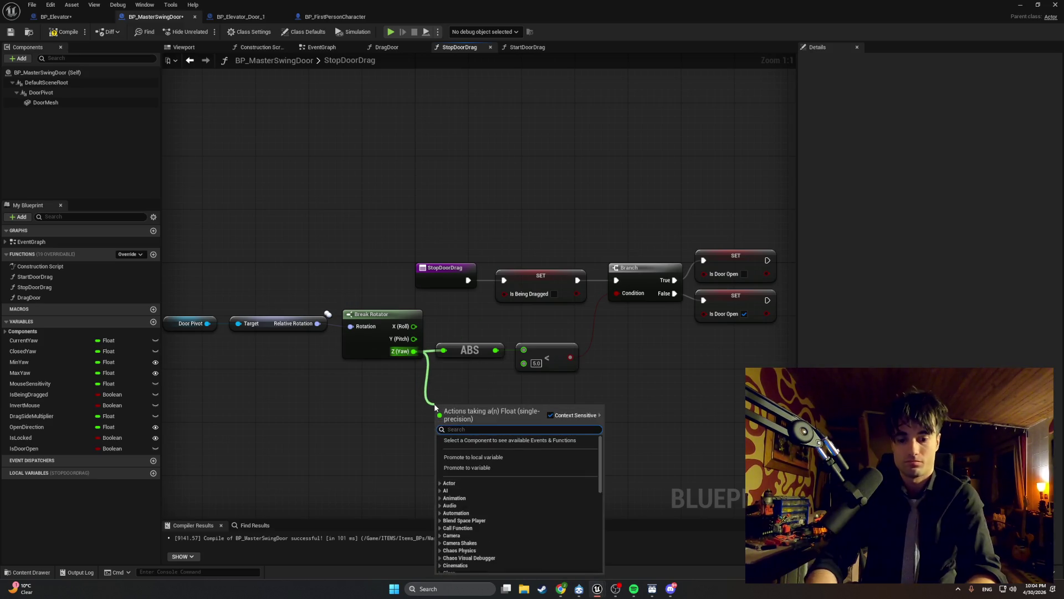
text(set closed)
key(Return)
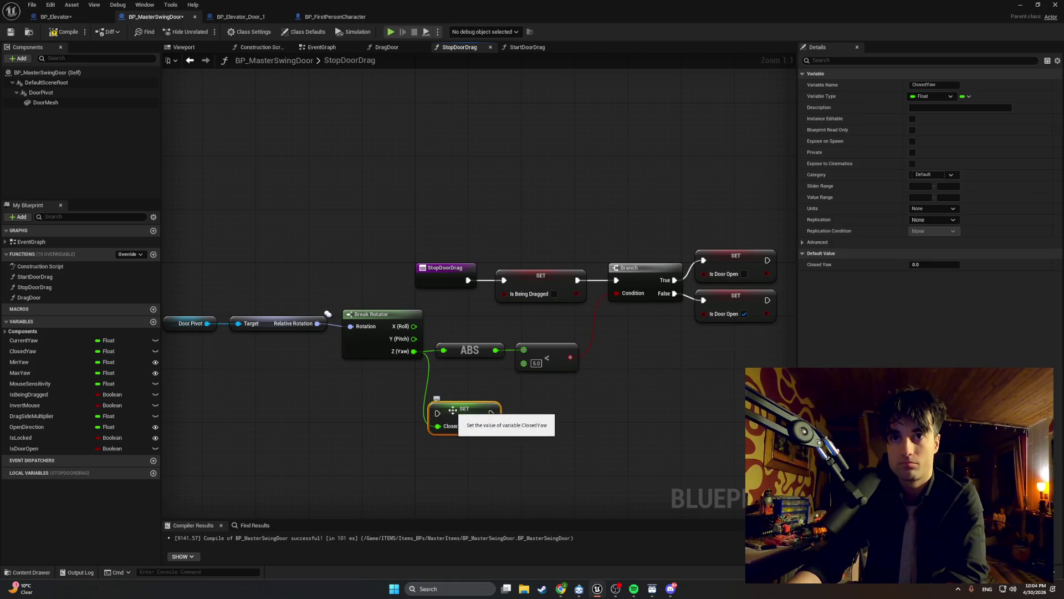
key(Delete)
mouse_move(586, 392)
mouse_down()
mouse_move(435, 343)
mouse_move(527, 353)
mouse_up()
Step: Add a Closed Yaw getter below Break Rotator, keep Z (Yaw) wired to ABS, and screenshot it
drag(44, 349, 420, 373)
click(438, 382)
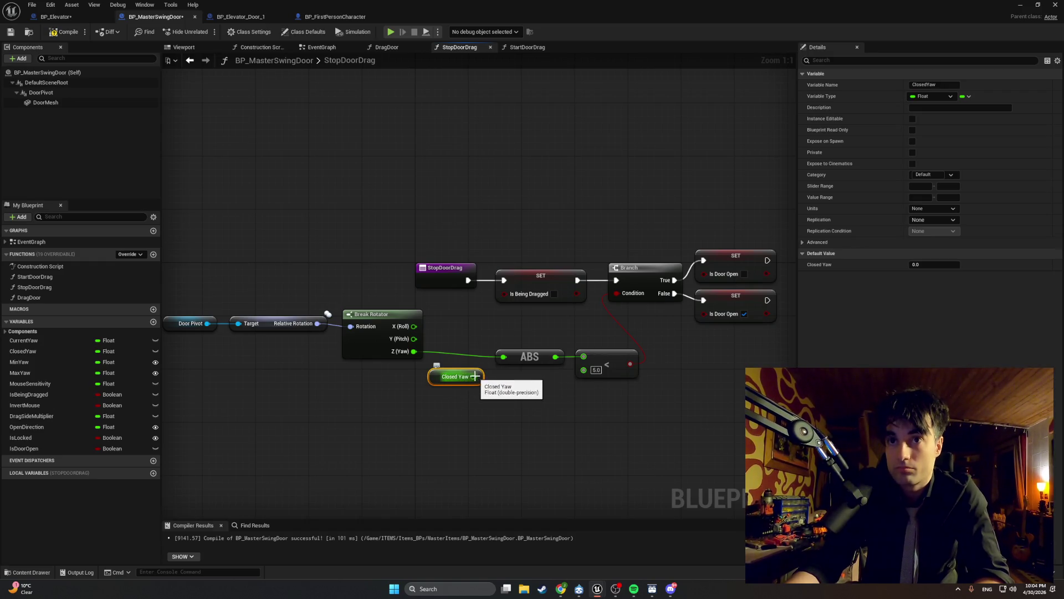
drag(475, 377, 504, 356)
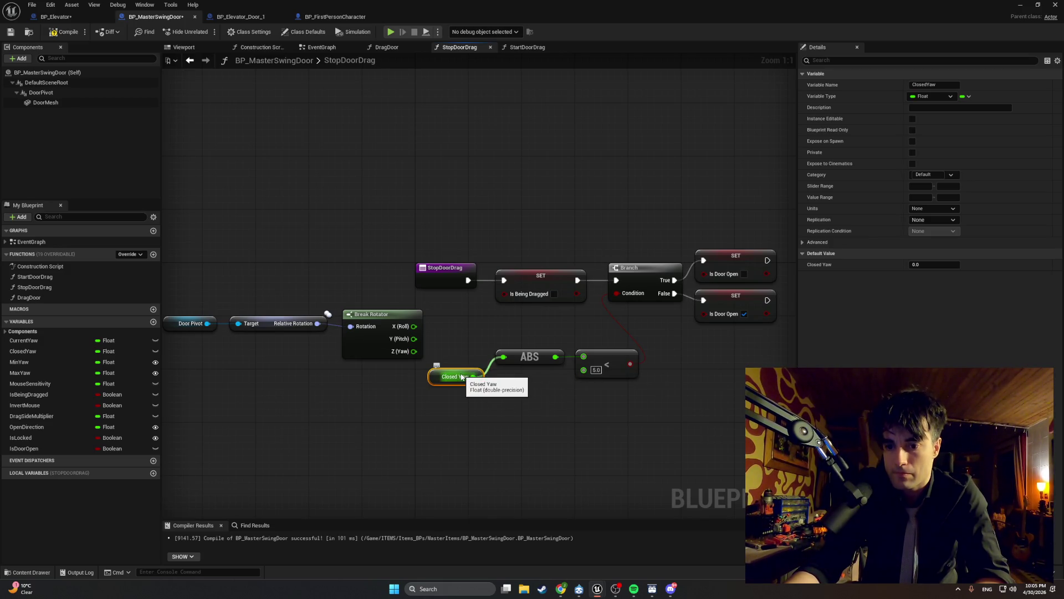
alt+click(474, 376)
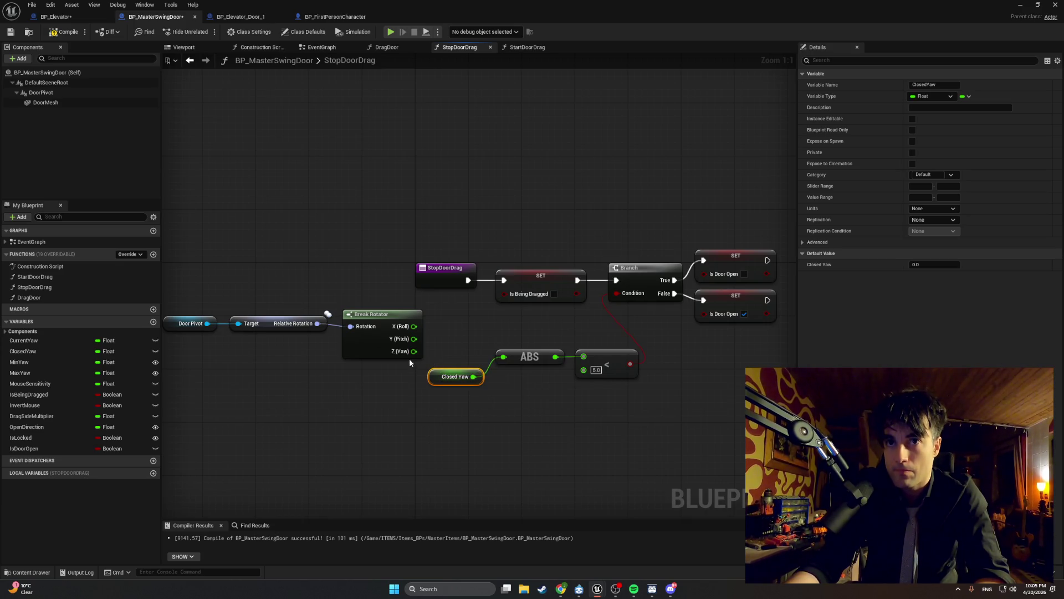
mouse_move(414, 351)
mouse_down()
mouse_move(503, 356)
mouse_move(432, 388)
mouse_up()
click(491, 372)
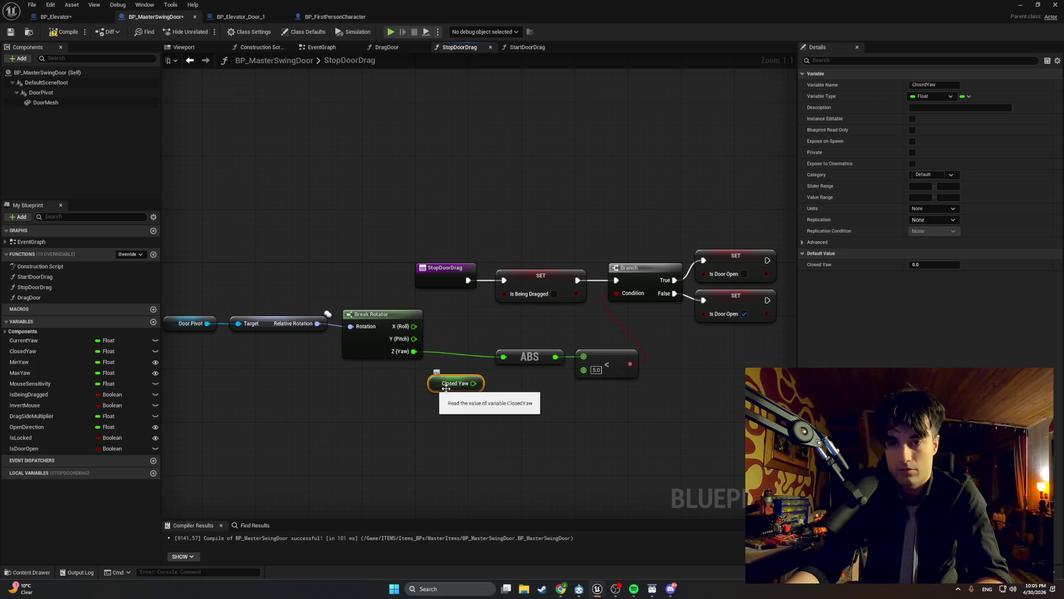
key(super+shift+s)
drag(622, 437, 330, 301)
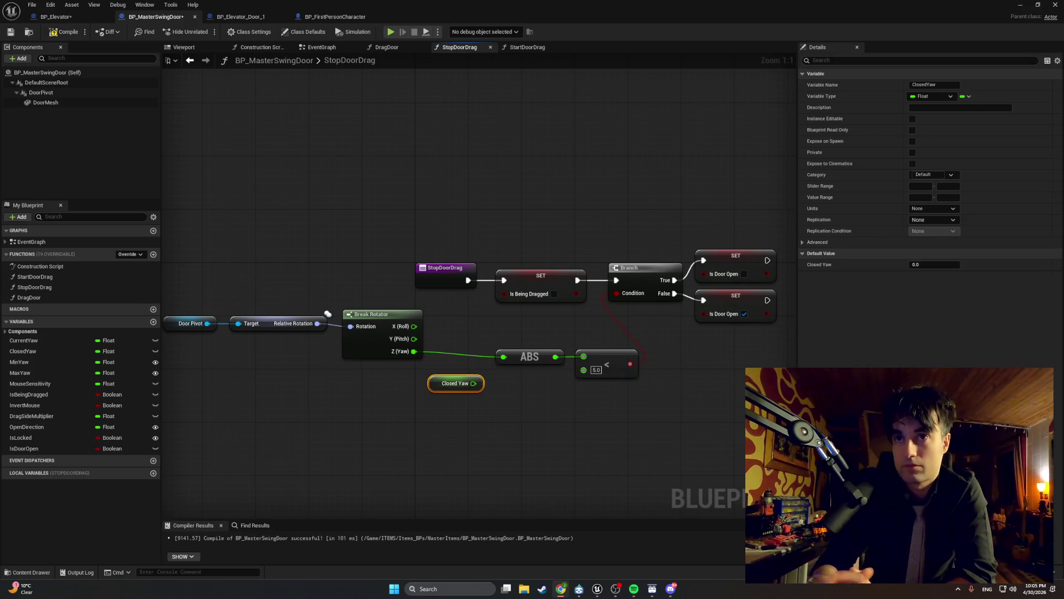
Step: Disconnect Z (Yaw) from ABS and add a Subtract node near the yaw nodes
click(450, 354)
alt+click(450, 355)
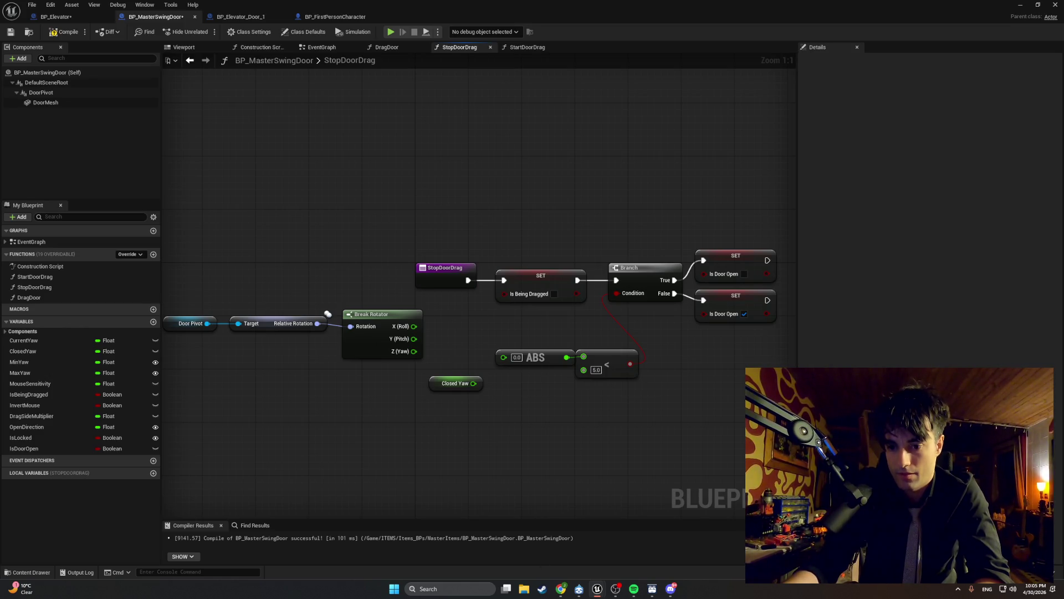
right_click(556, 430)
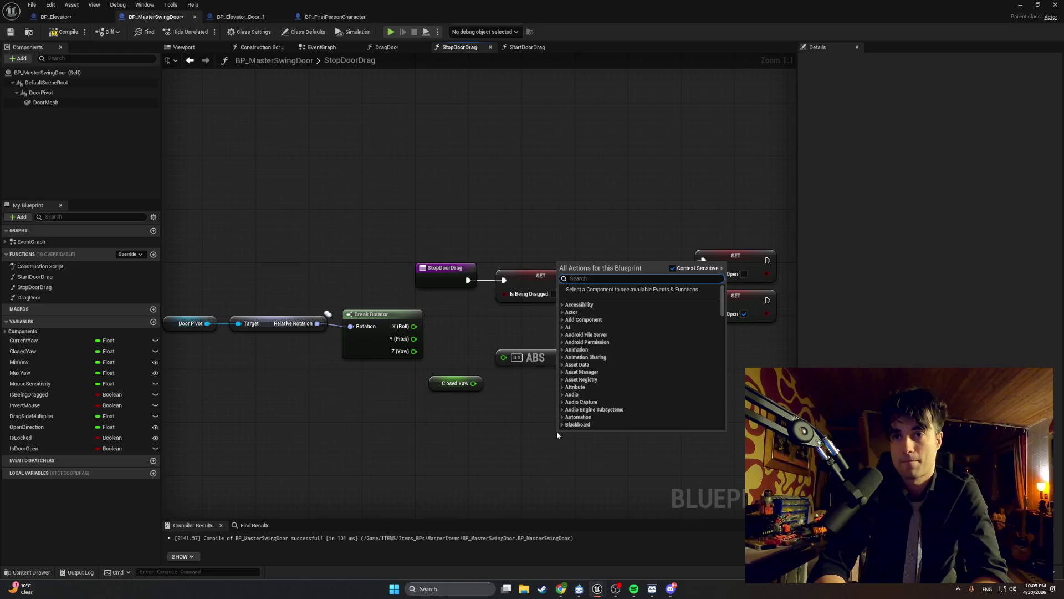
text(-)
key(Return)
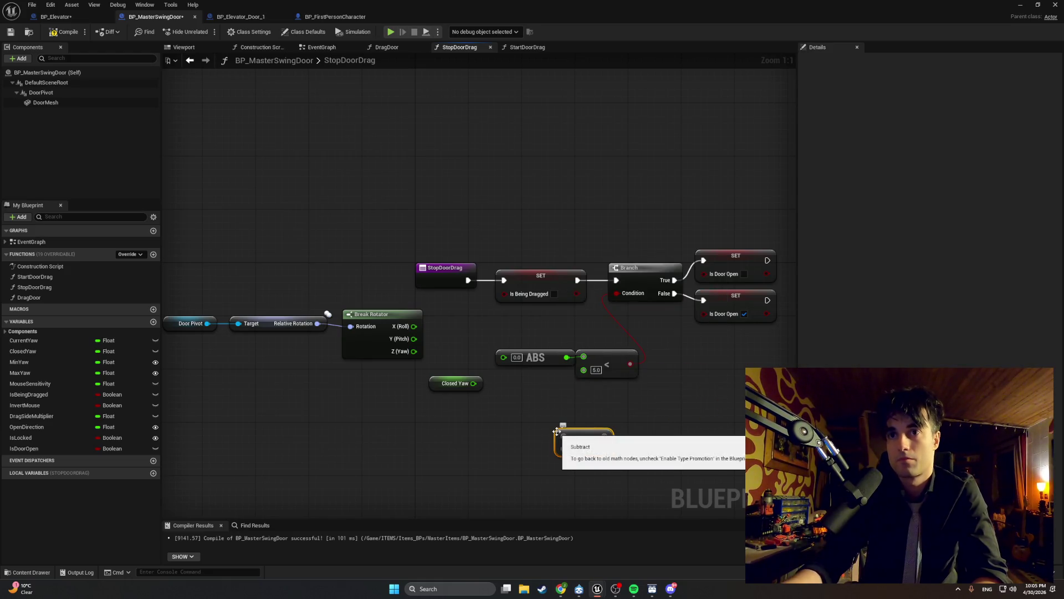
drag(574, 437, 541, 417)
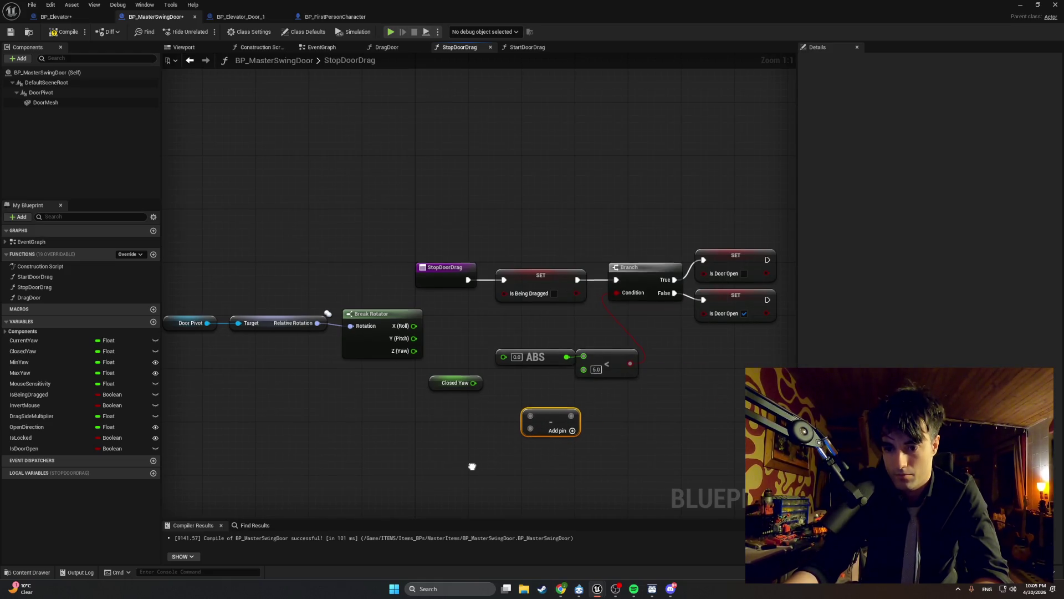
Step: Place Subtract beside Z (Yaw) and wire Closed Yaw into its second input
drag(472, 466, 469, 457)
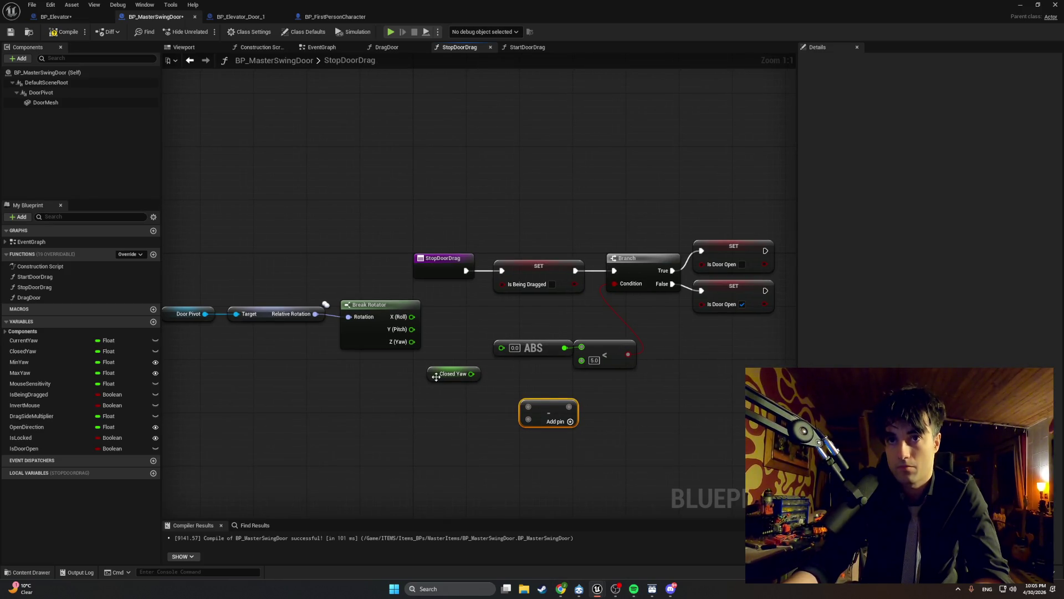
drag(436, 376, 384, 390)
drag(533, 408, 435, 348)
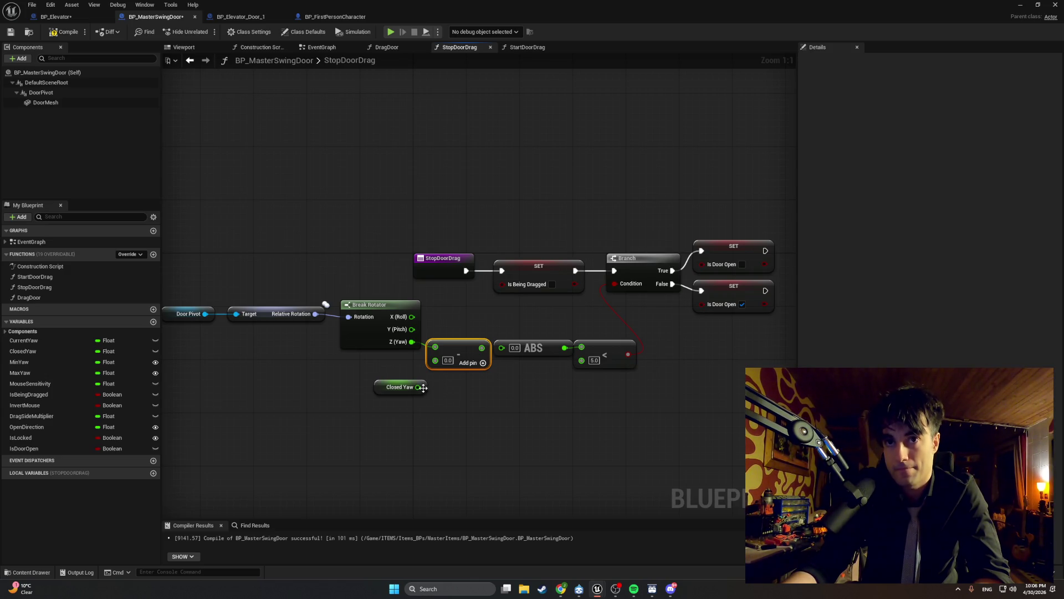
mouse_move(418, 387)
mouse_down()
mouse_move(435, 360)
mouse_move(501, 348)
mouse_up()
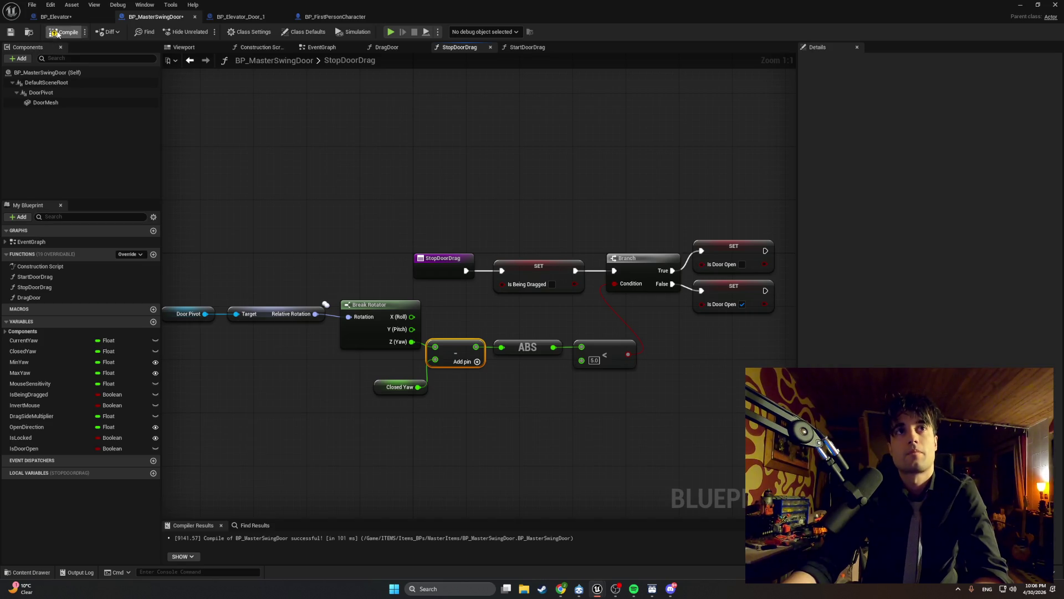
Step: Compile the door blueprint, minimize the editor back to the level, and start Play
click(64, 31)
click(1038, 4)
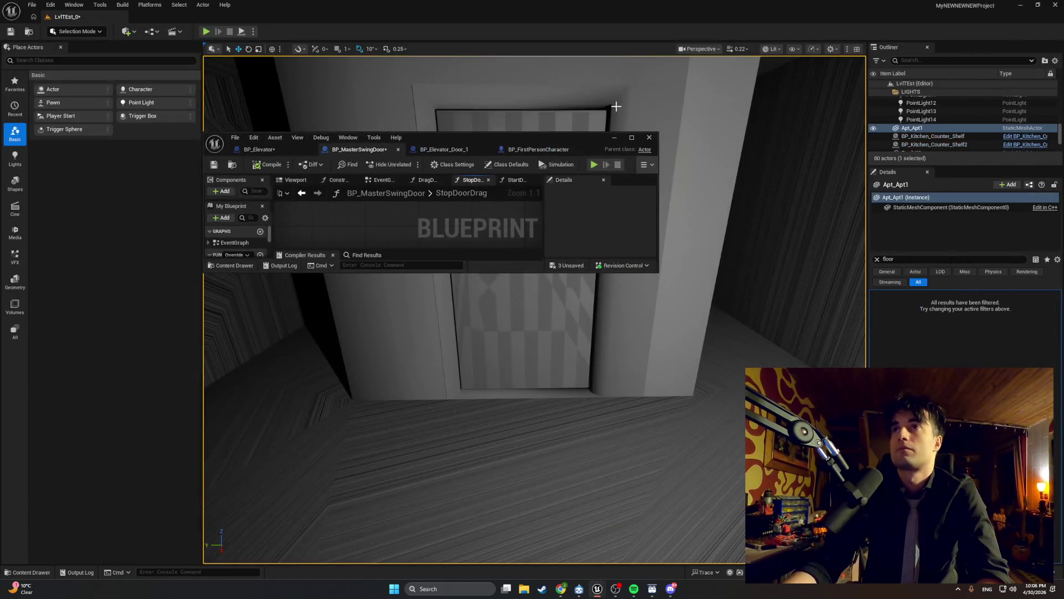
click(631, 137)
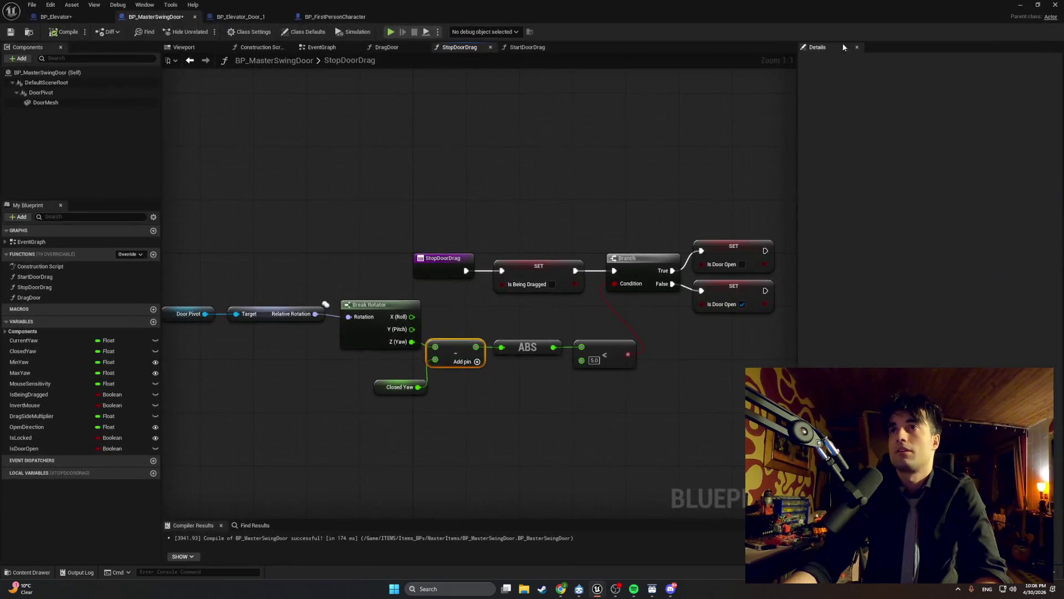
click(1020, 5)
click(209, 32)
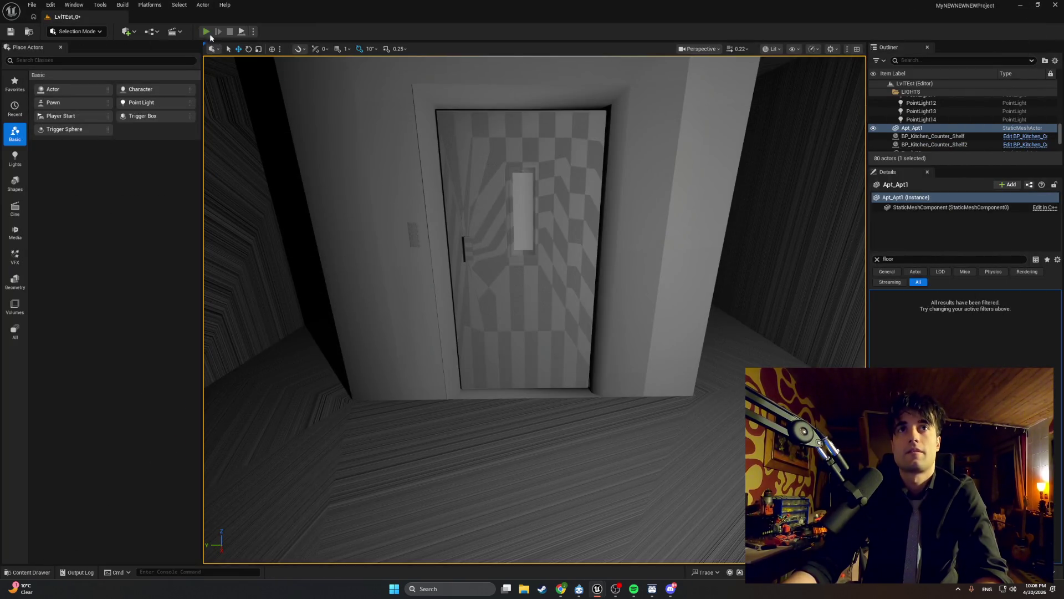
key(w)
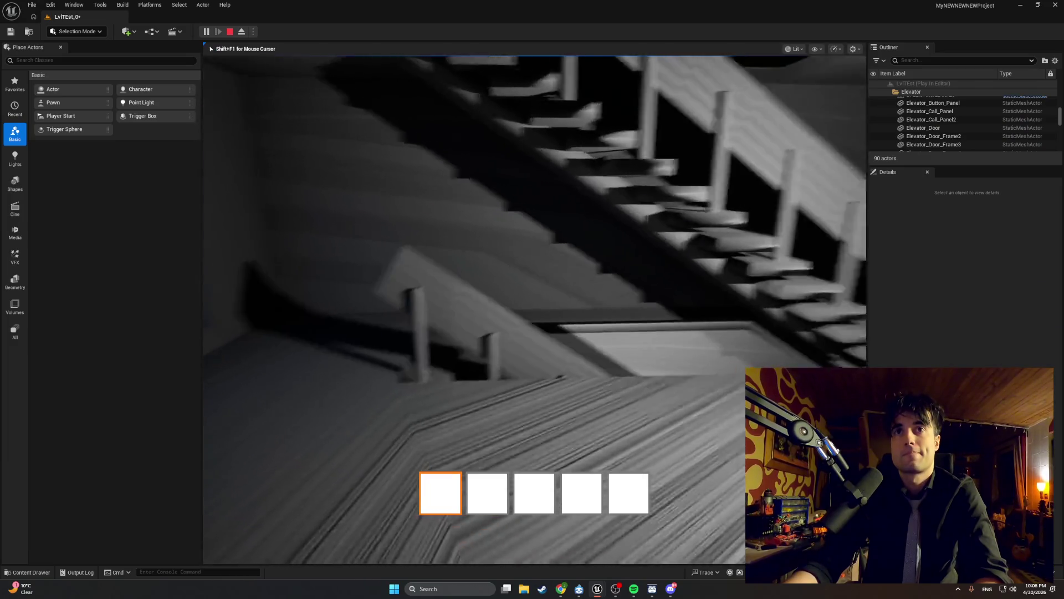
key(w)
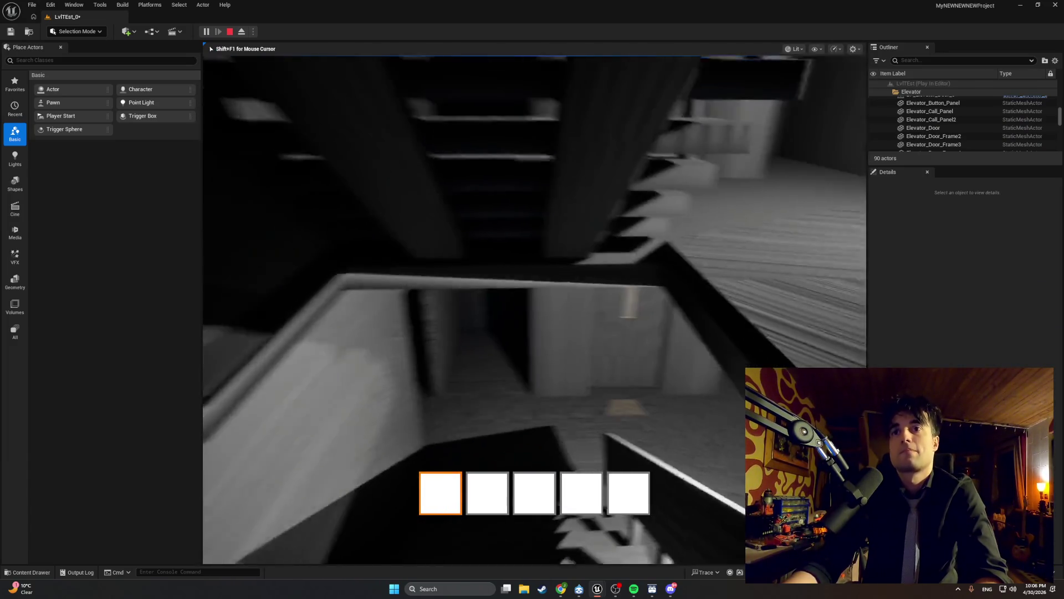
key(w)
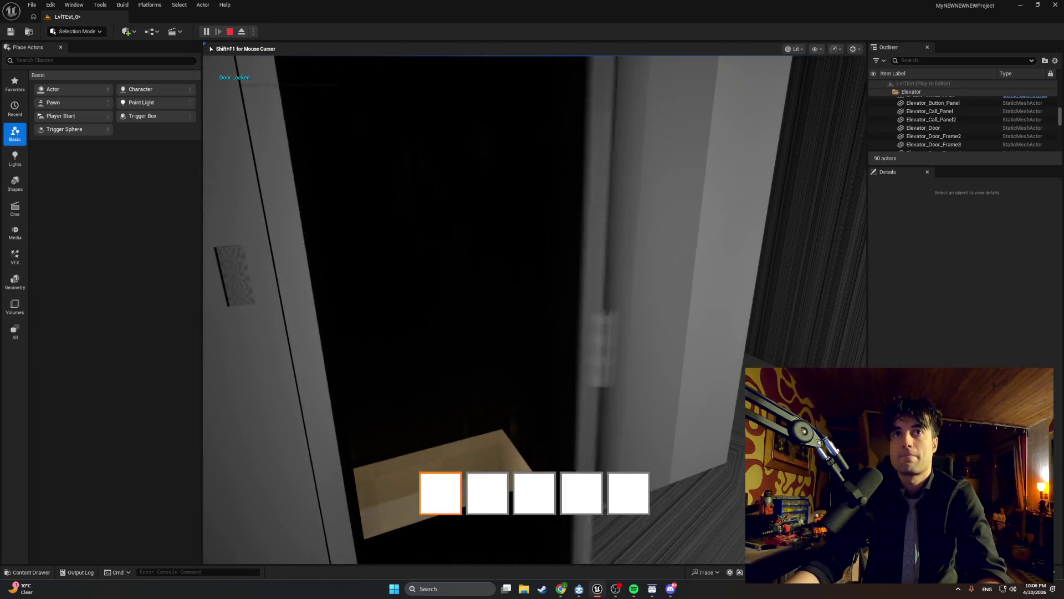
key(Escape)
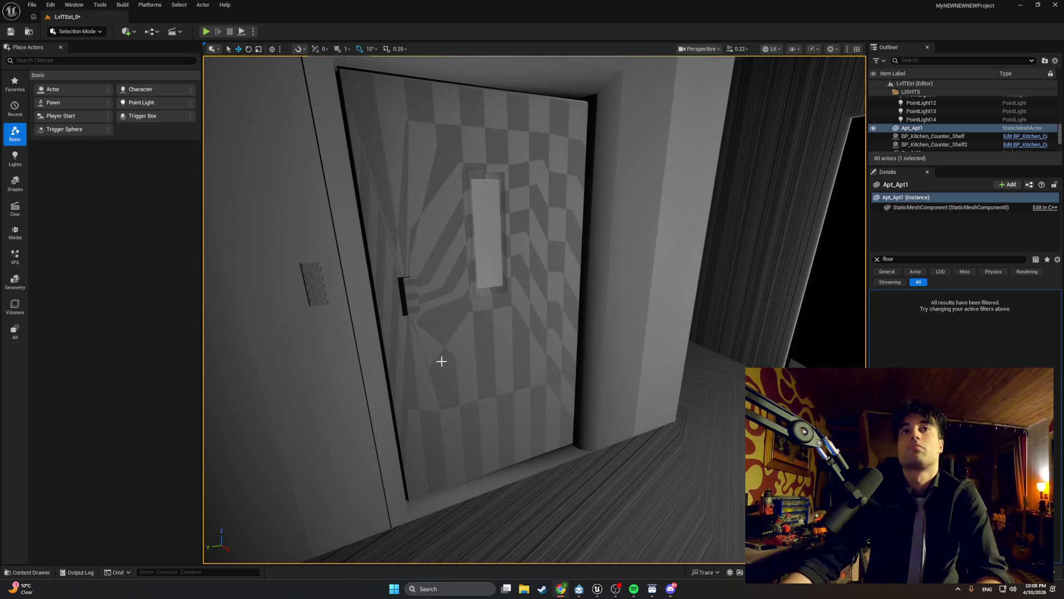
right_click(309, 382)
click(162, 391)
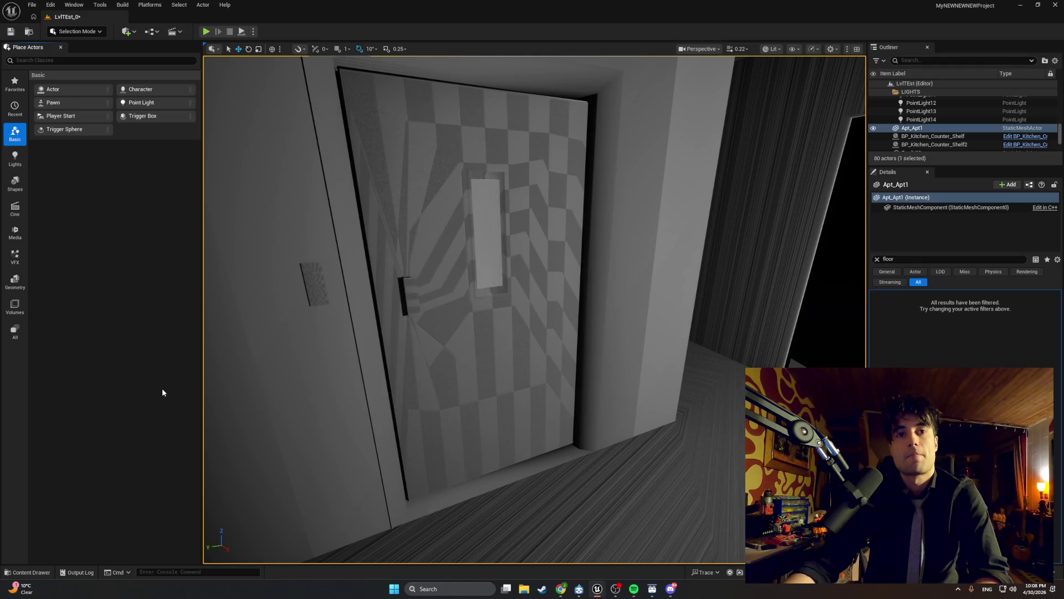
Step: Open BP_FirstPersonCharacter from the Content Drawer and frame its Camera Input nodes
key(ctrl+space)
double_click(257, 428)
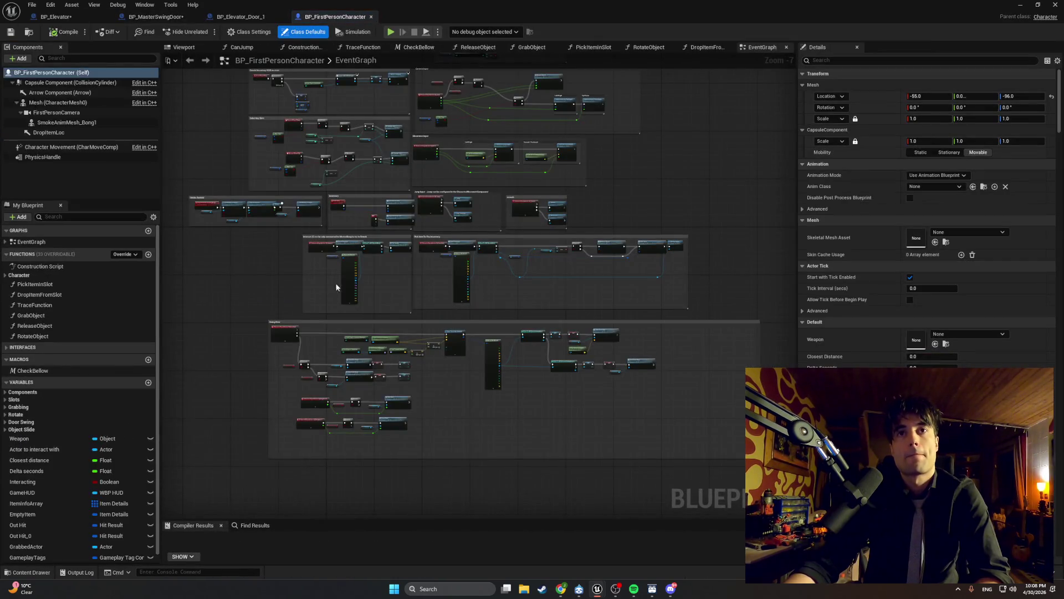
scroll(444, 245, up, 5)
scroll(439, 379, down, 3)
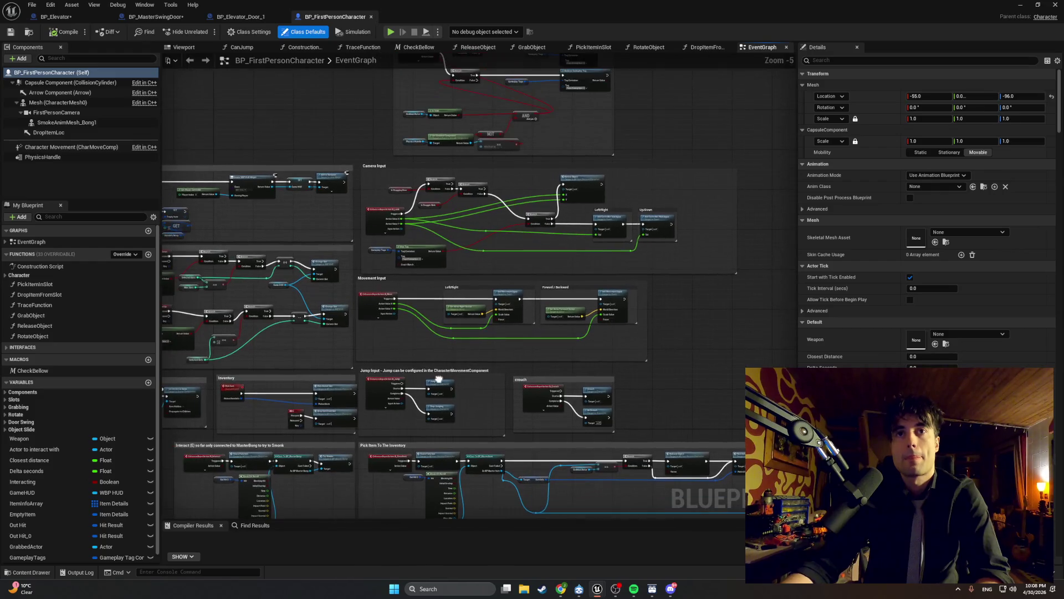
scroll(438, 378, up, 4)
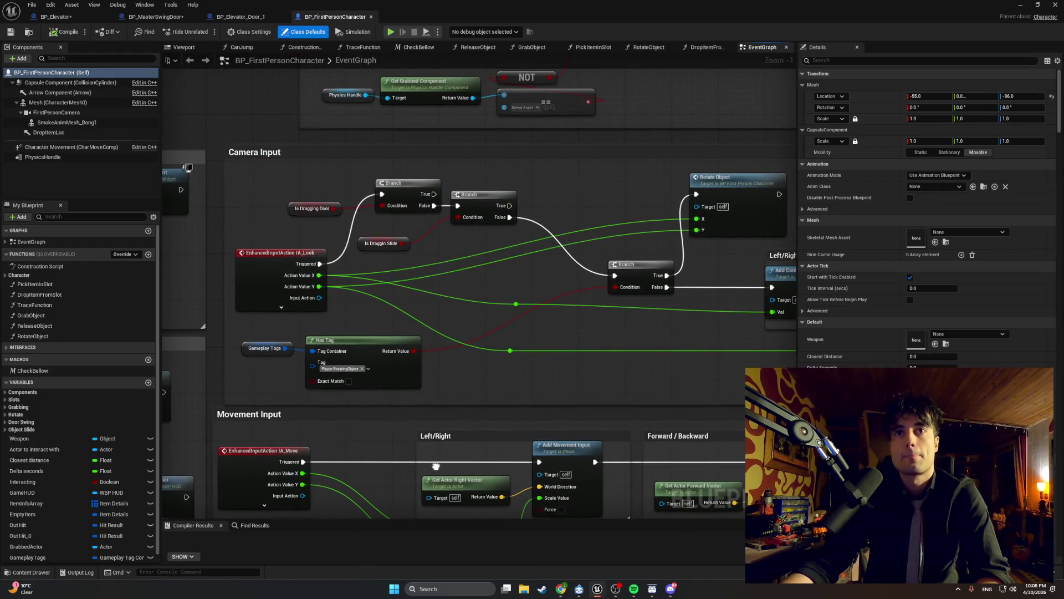
drag(439, 426, 442, 409)
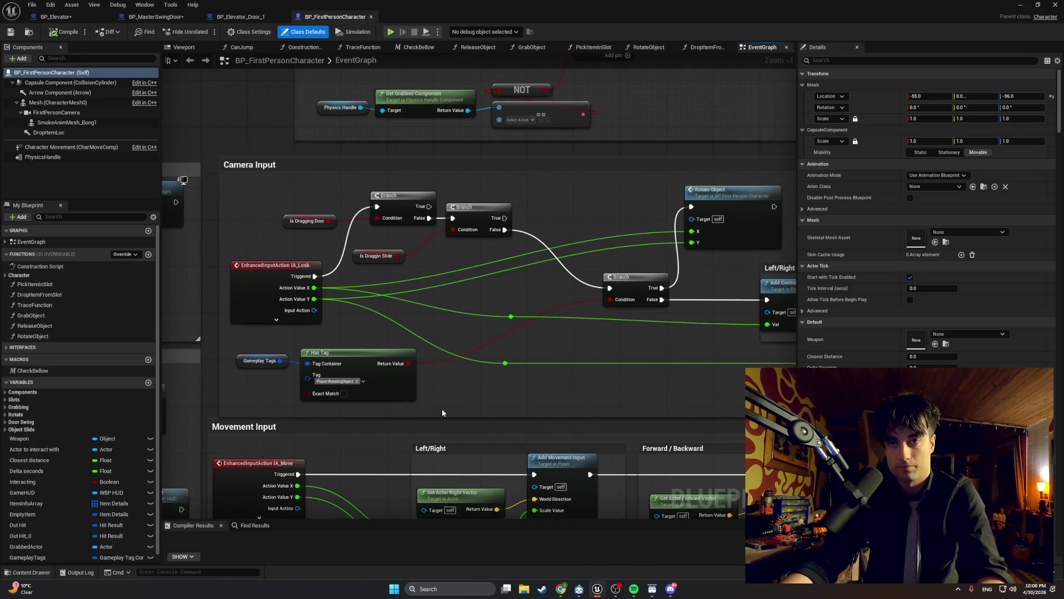
Step: Screenshot the IA_Look camera input nodes and expand the Grabbing variable group
key(super+shift+s)
drag(519, 335, 249, 184)
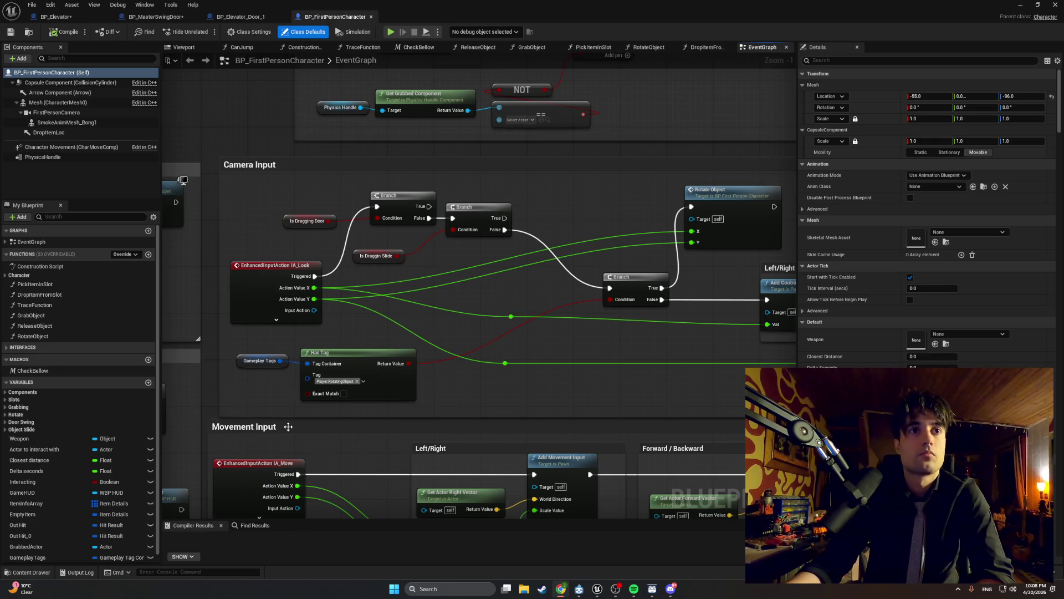
click(6, 409)
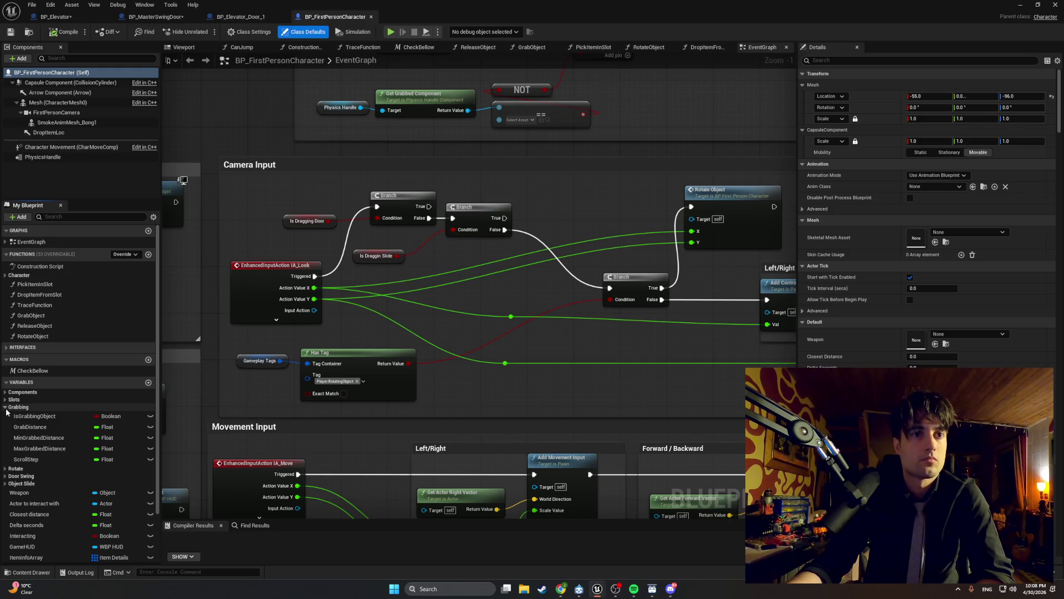
Step: Expand Door Swing and Object Slide variable groups, collapse Grabbing and Rotate, and screenshot the list
click(6, 408)
click(5, 422)
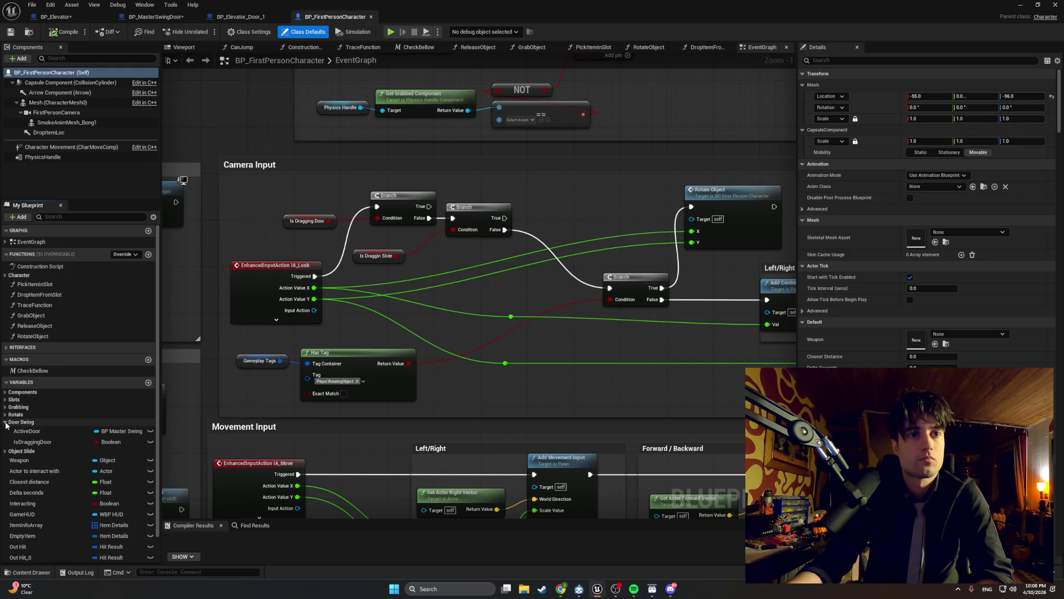
click(6, 423)
click(6, 429)
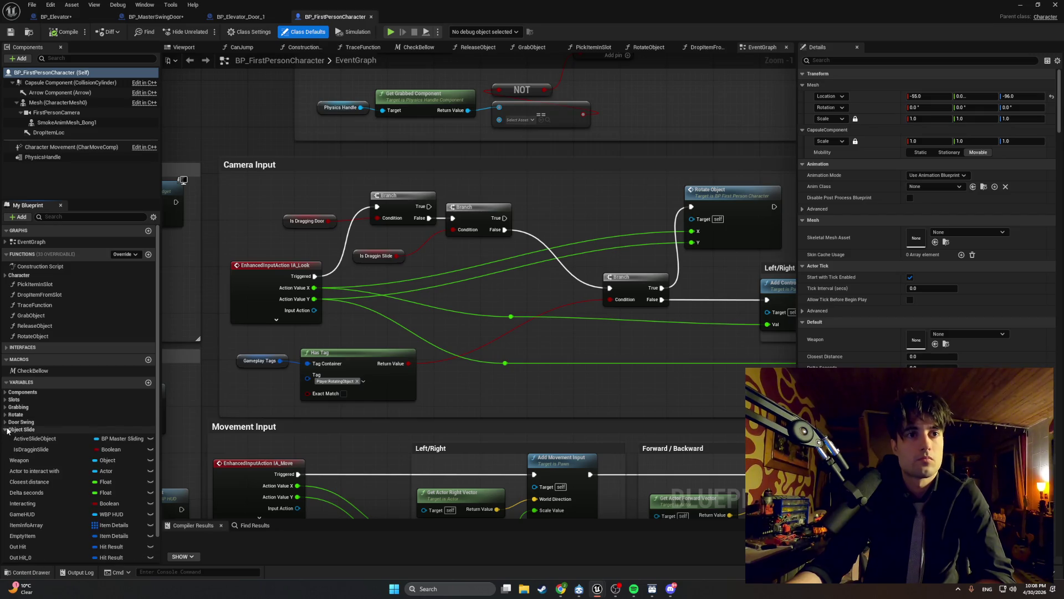
click(6, 430)
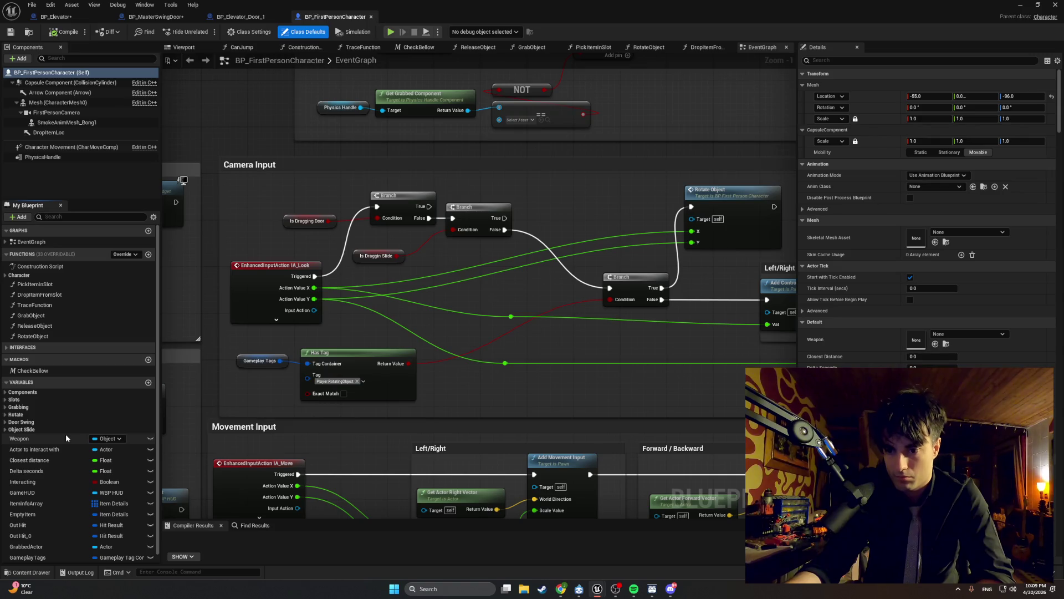
scroll(22, 424, down, 1)
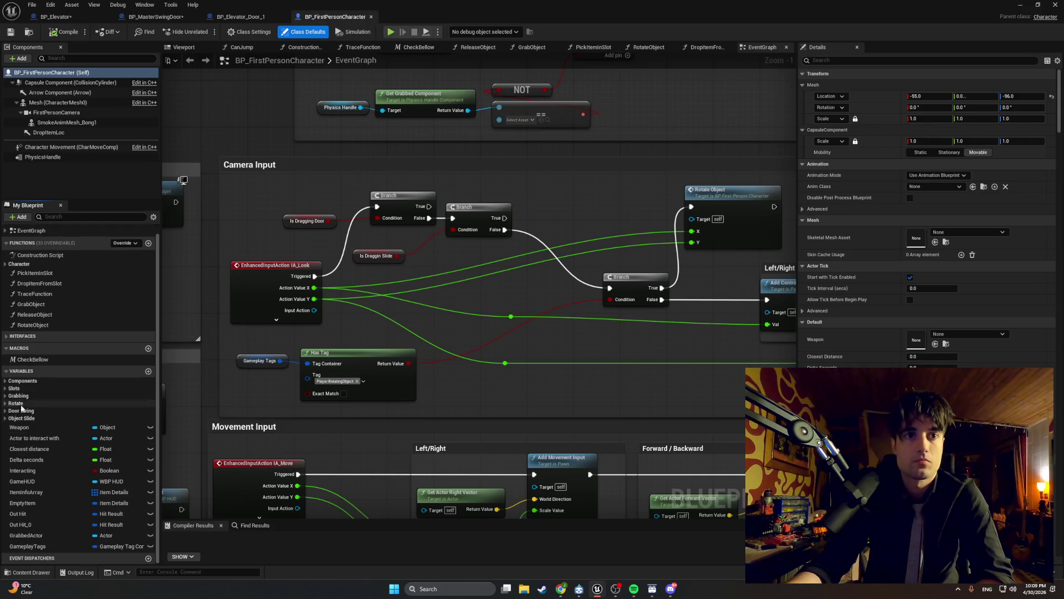
click(5, 417)
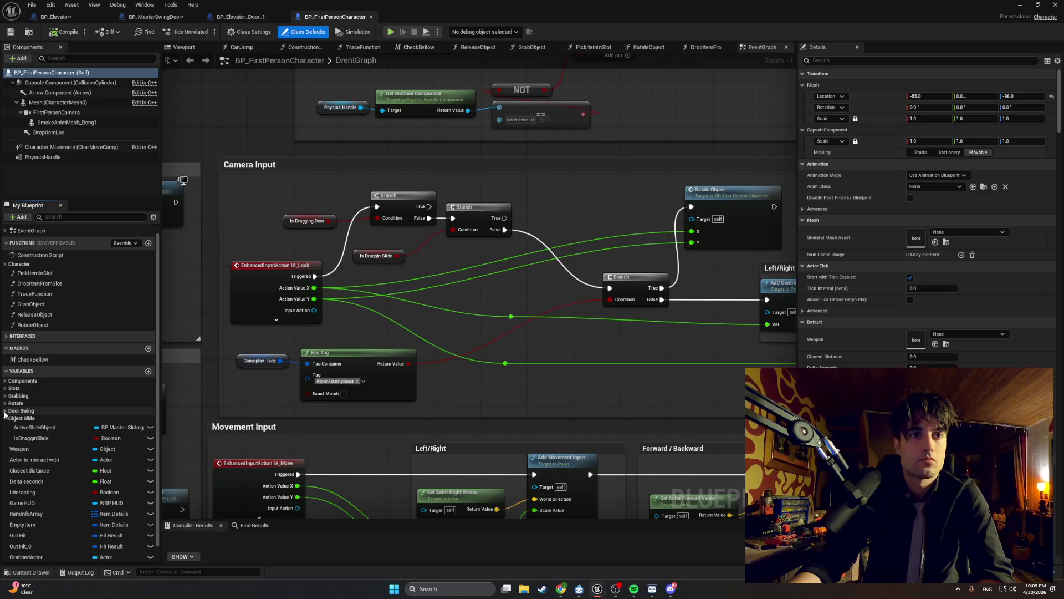
click(5, 411)
click(6, 404)
scroll(8, 407, down, 5)
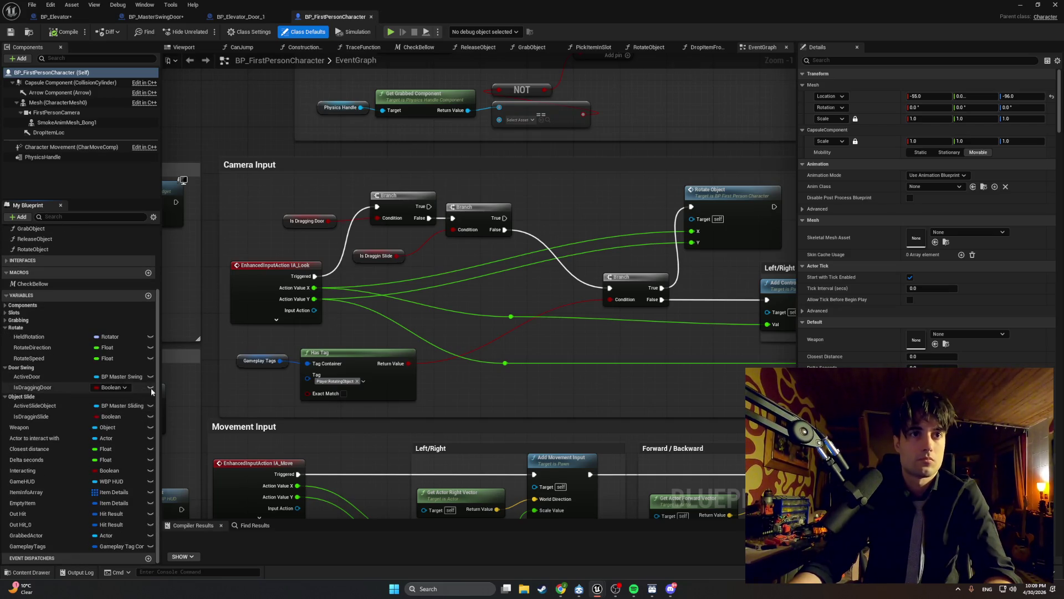
click(11, 327)
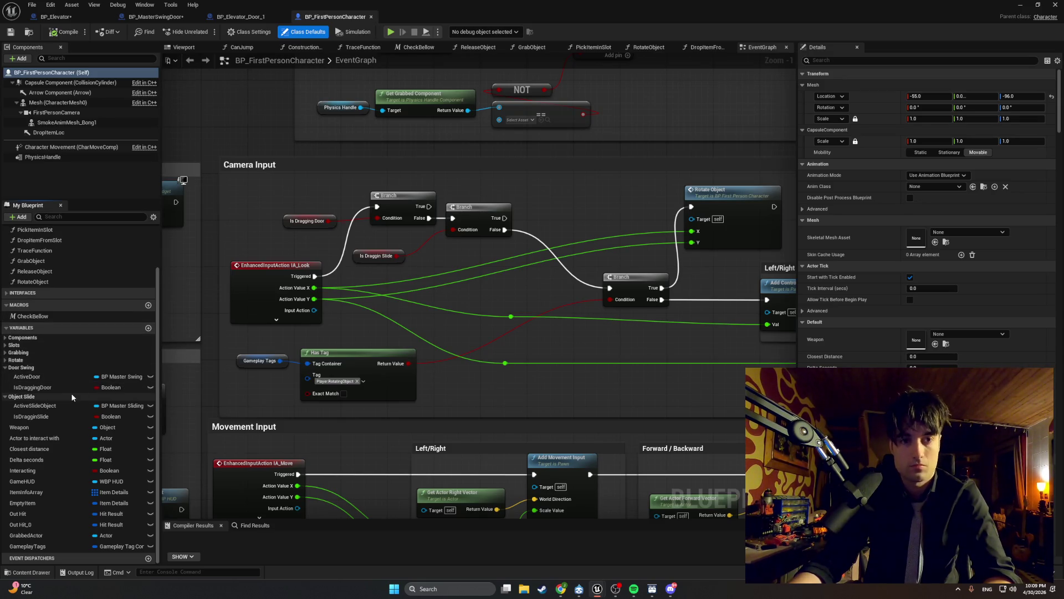
key(super+shift+s)
mouse_move(3, 364)
mouse_down()
mouse_move(168, 492)
mouse_move(163, 552)
mouse_up()
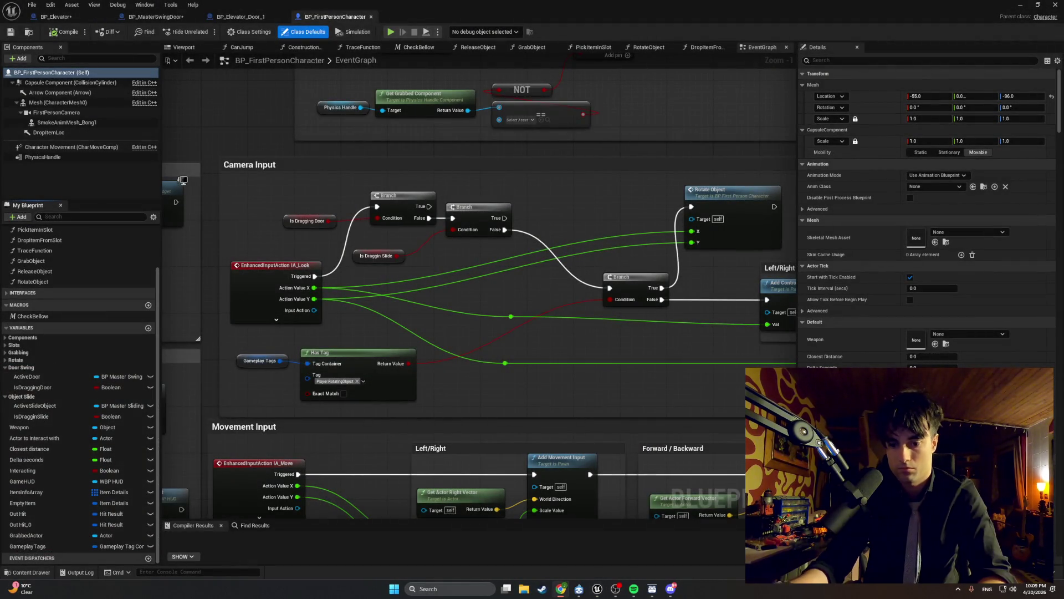